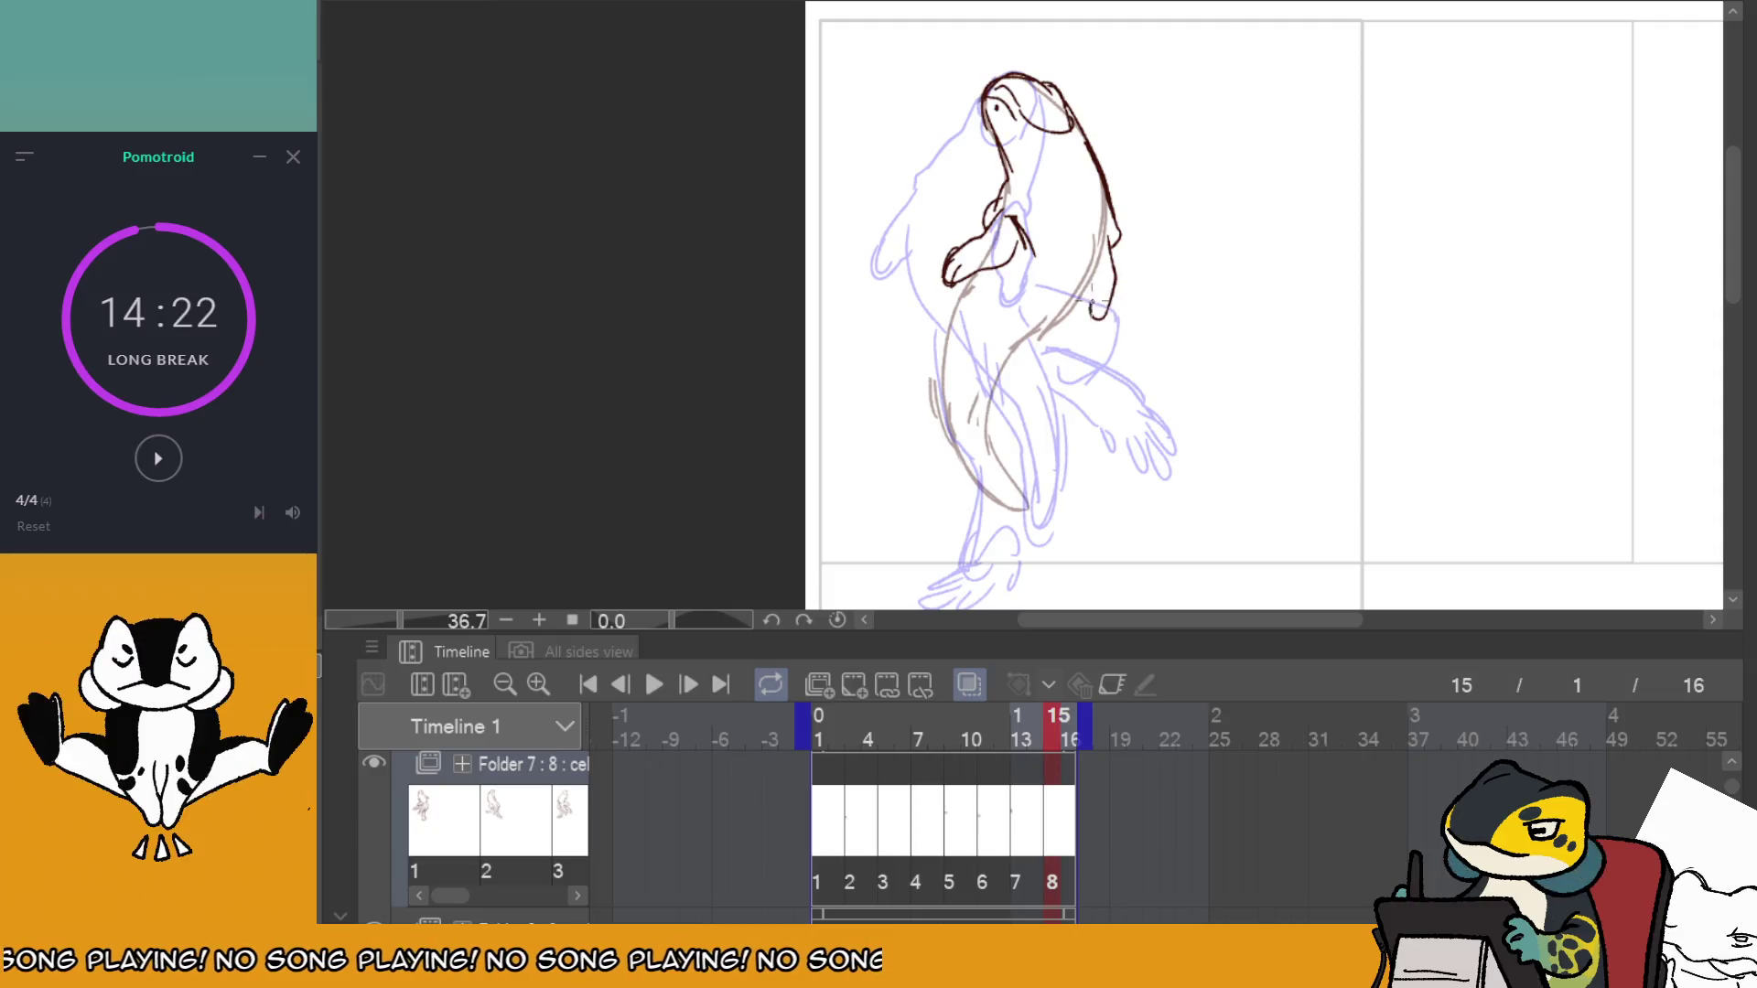
Sketch the lower-body, belly and right hind leg lines on frame 8, comparing against frame 1.
left_click_drag(1098, 300, 1094, 329)
mouse_move(973, 272)
left_mouse_down()
mouse_move(947, 352)
mouse_move(1061, 326)
left_mouse_up()
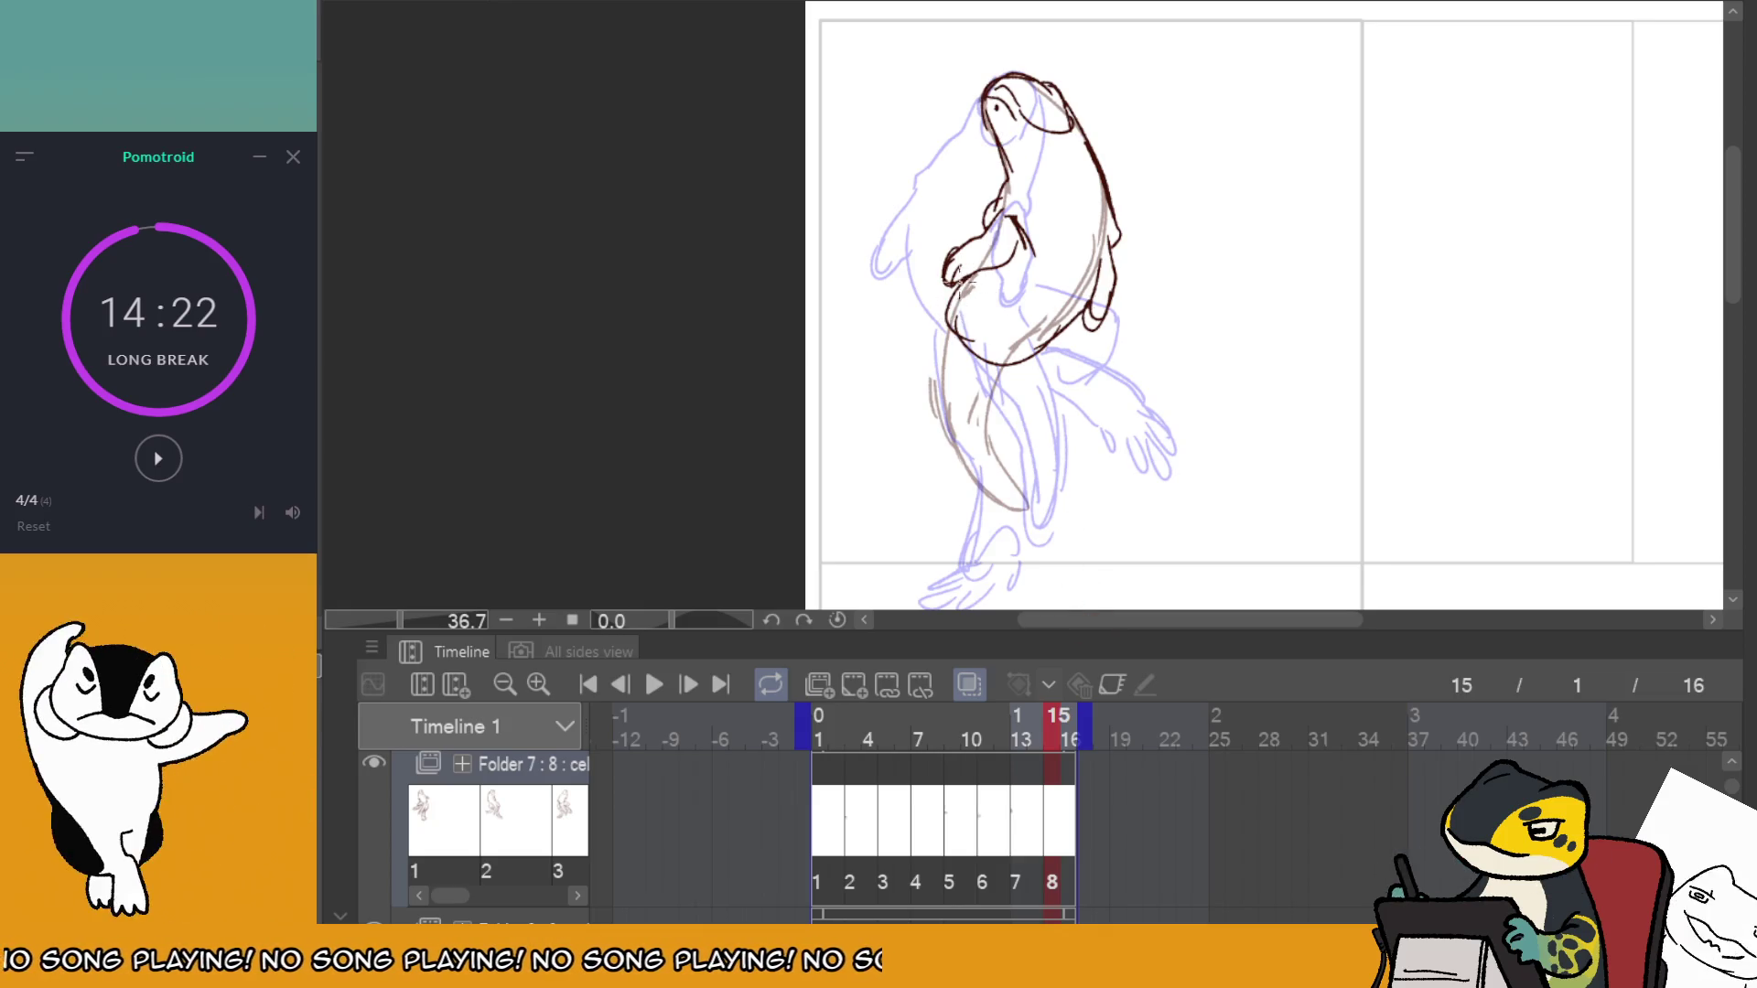
left_click_drag(1066, 332, 1048, 433)
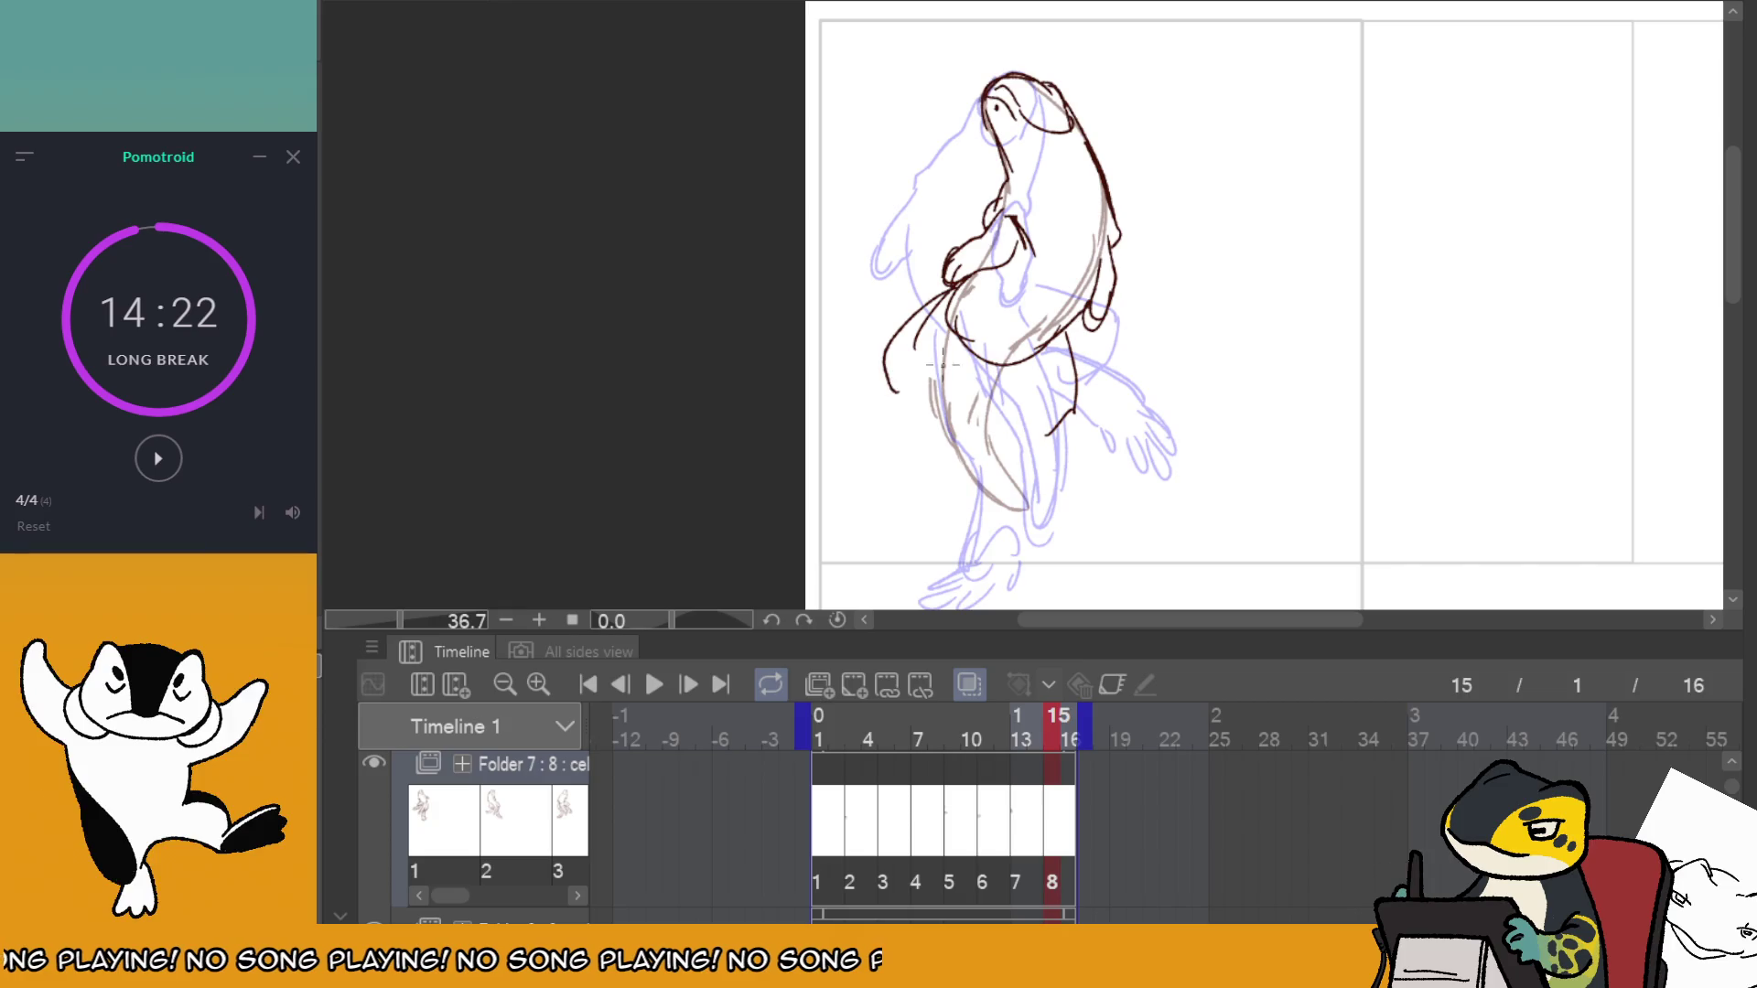
left_click(828, 773)
left_click(1054, 773)
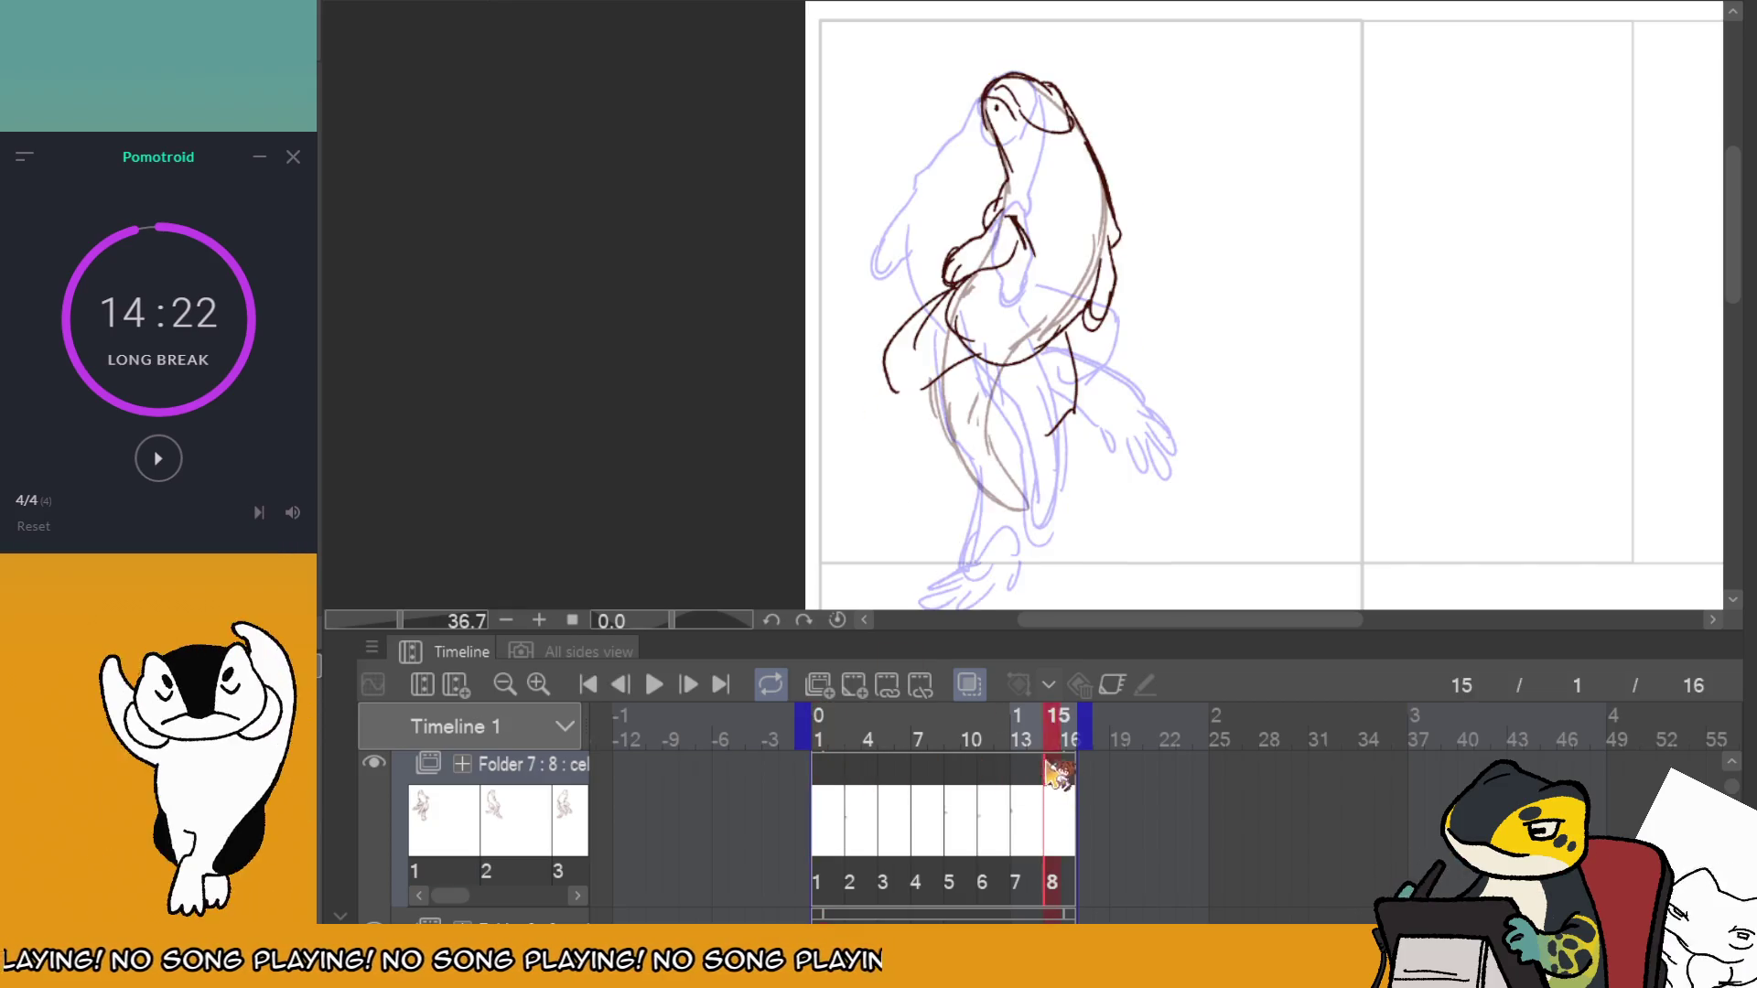
Rework the lower-left leg down to a foot and redraw the right-side body curve.
mouse_move(880, 370)
left_mouse_down()
mouse_move(947, 421)
mouse_move(901, 523)
left_mouse_up()
key("ctrl+z")
left_click_drag(948, 435, 917, 533)
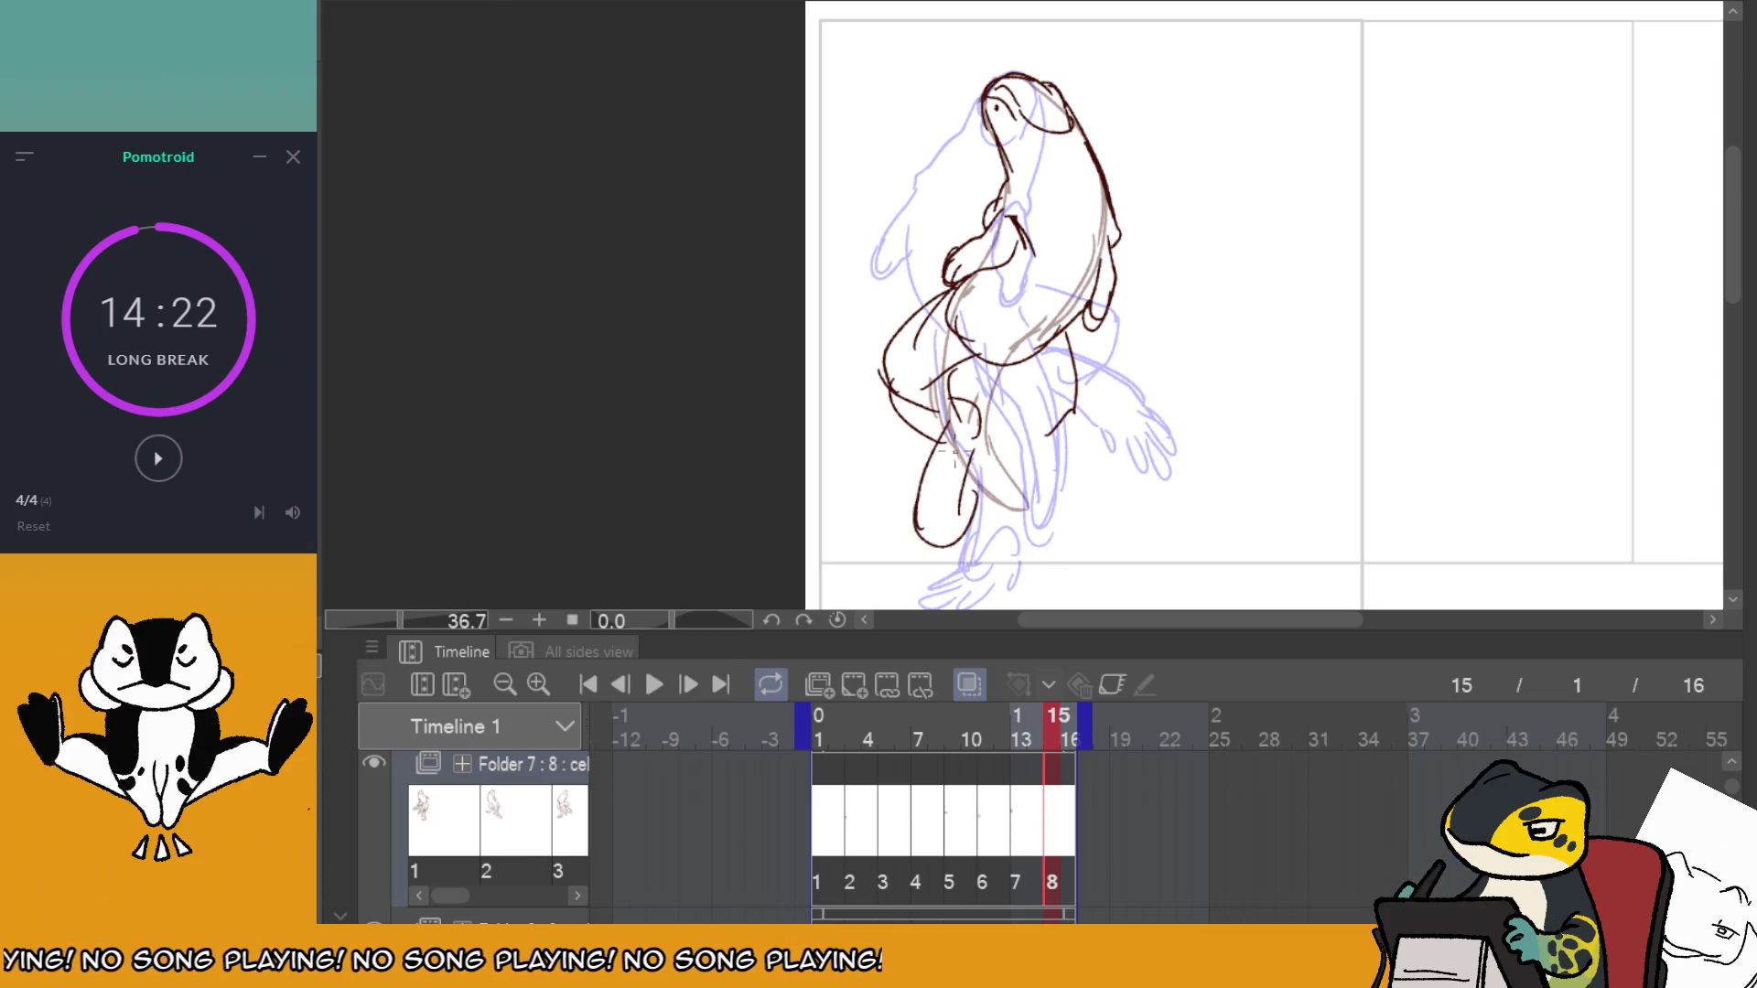
key("ctrl+z")
mouse_move(969, 467)
left_mouse_down()
mouse_move(919, 531)
mouse_move(940, 485)
left_mouse_up()
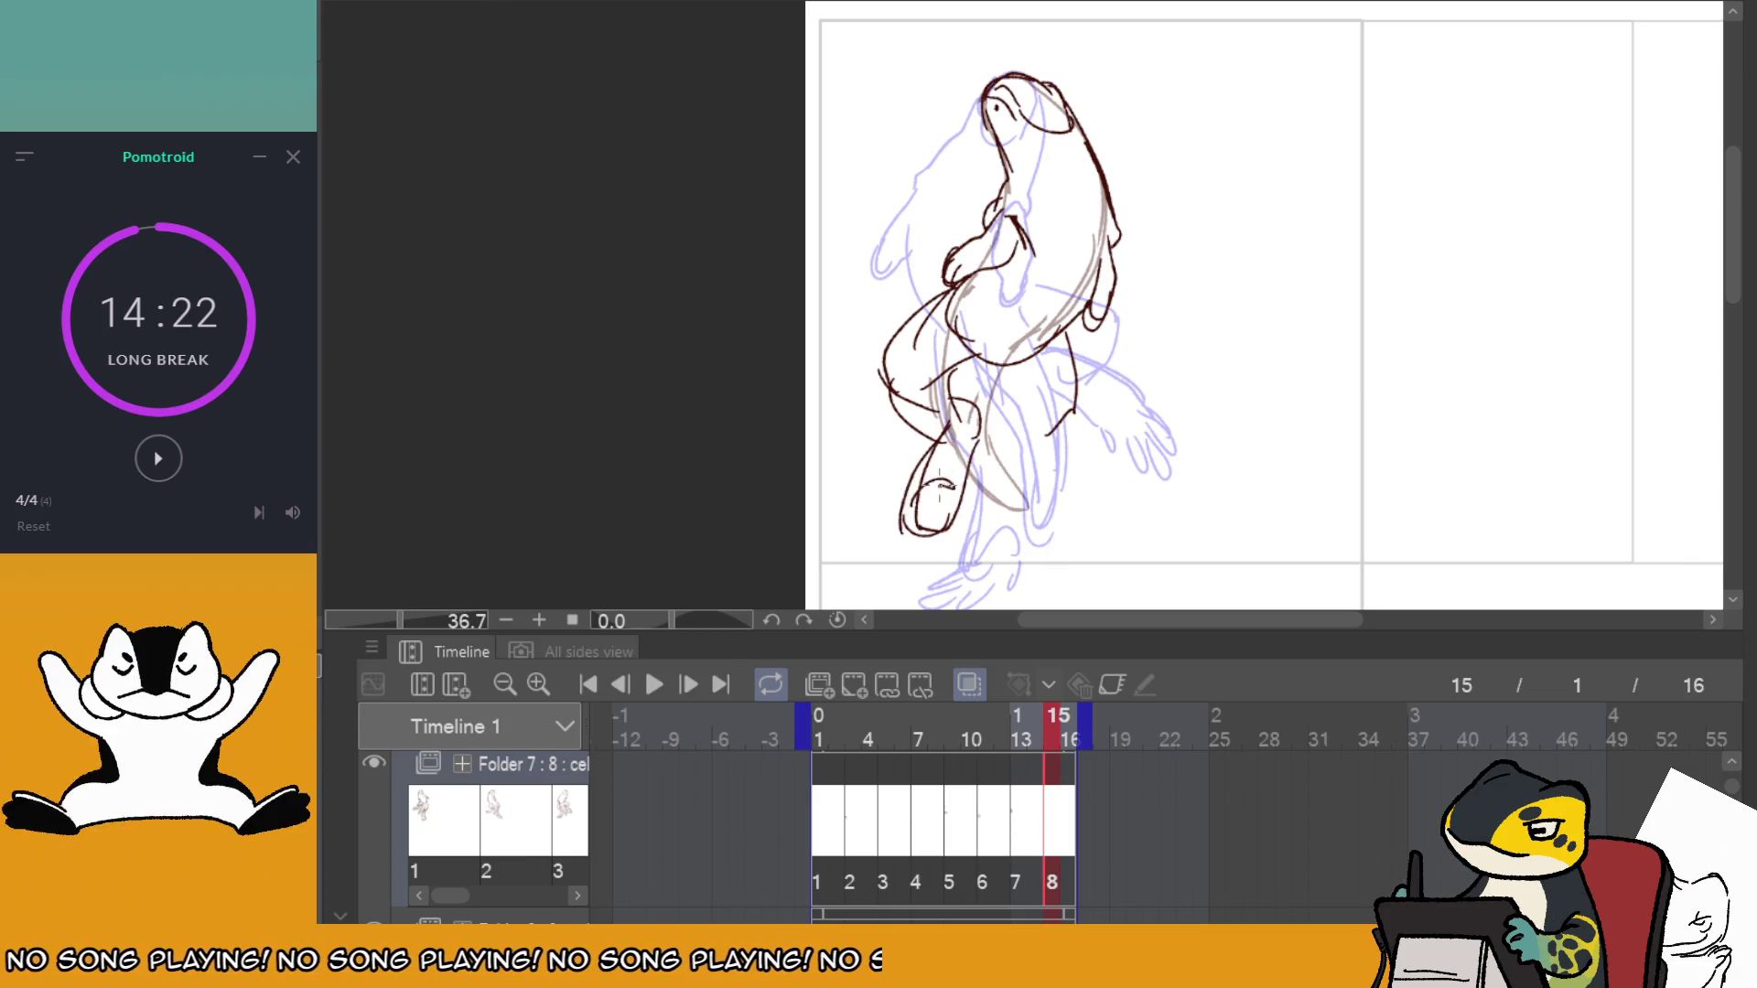
left_click_drag(922, 544, 927, 519)
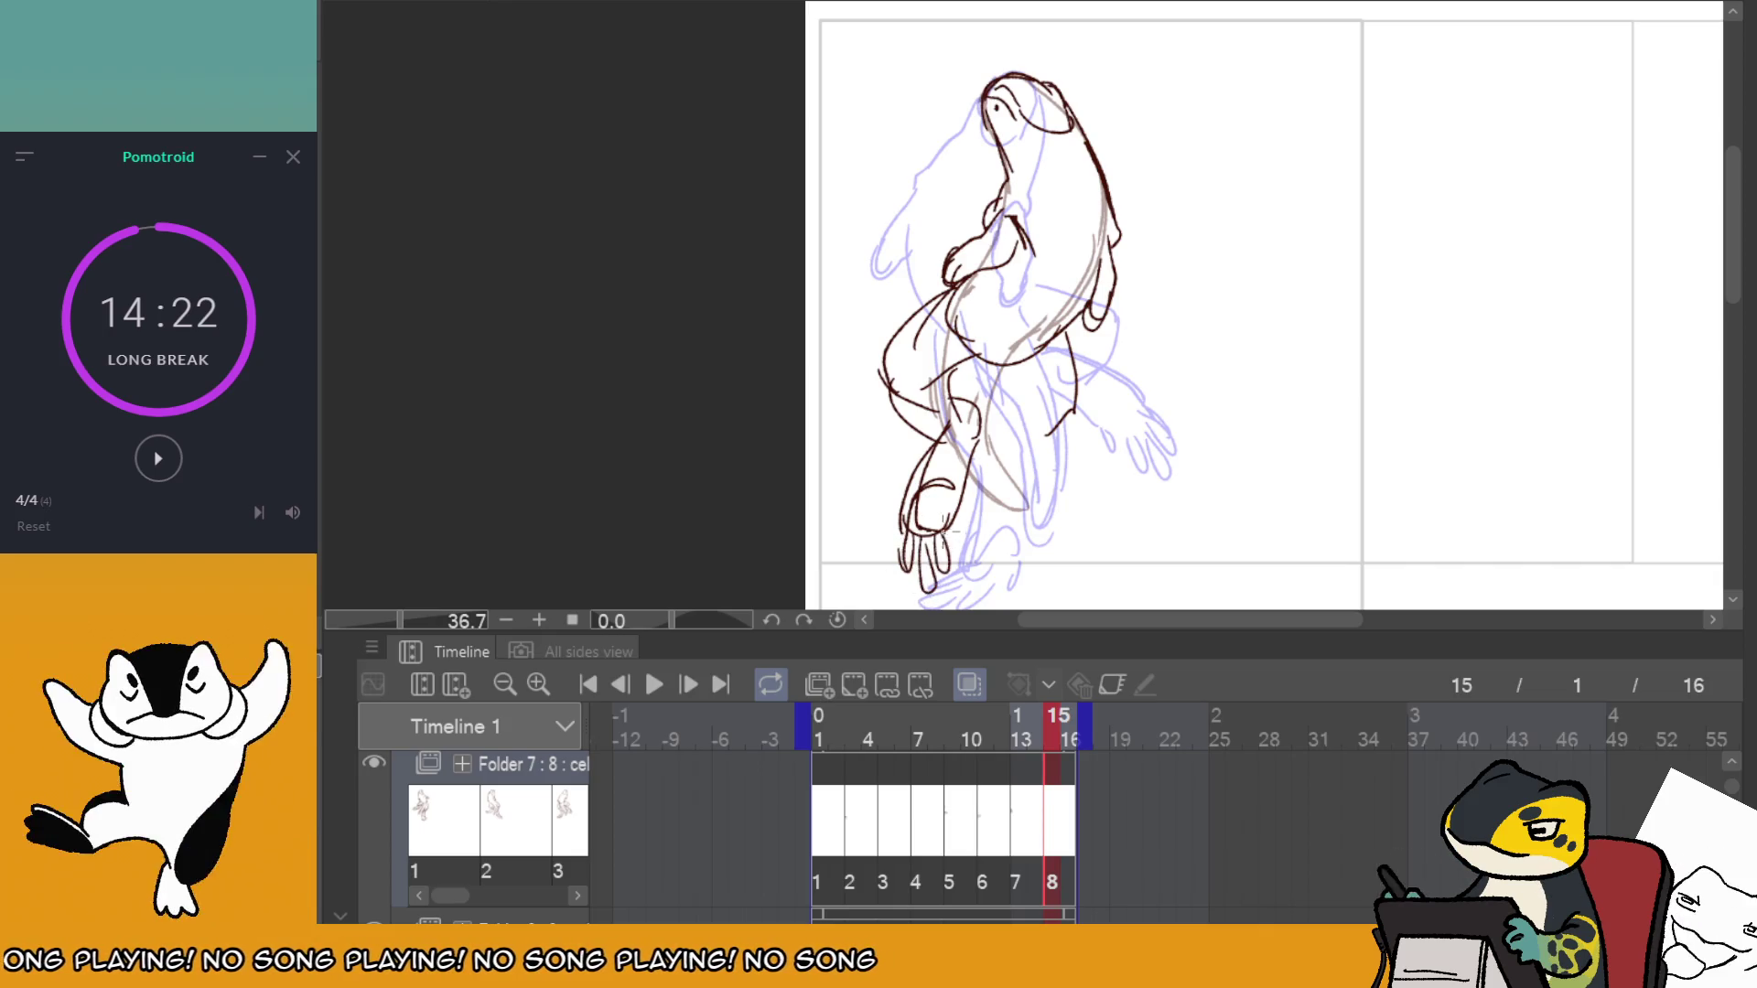
key("ctrl+z")
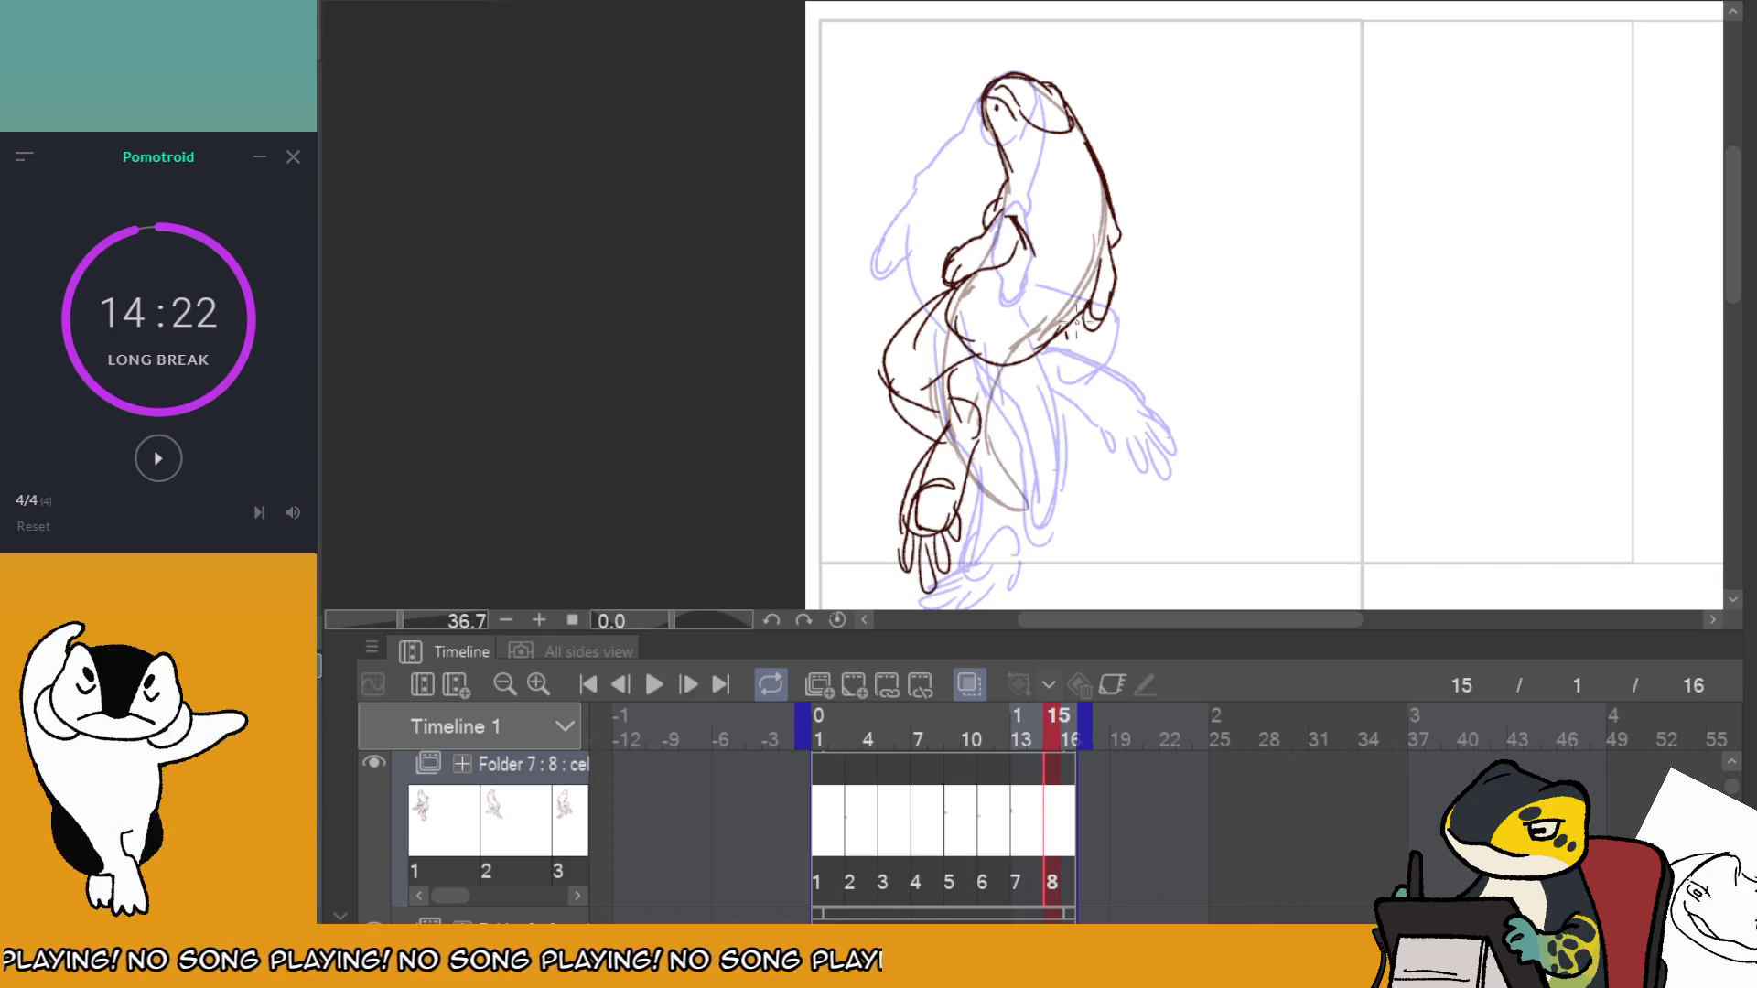
mouse_move(1084, 315)
left_mouse_down()
mouse_move(1061, 406)
mouse_move(998, 419)
mouse_move(1054, 428)
mouse_move(1094, 501)
mouse_move(1135, 491)
mouse_move(1131, 519)
left_mouse_up()
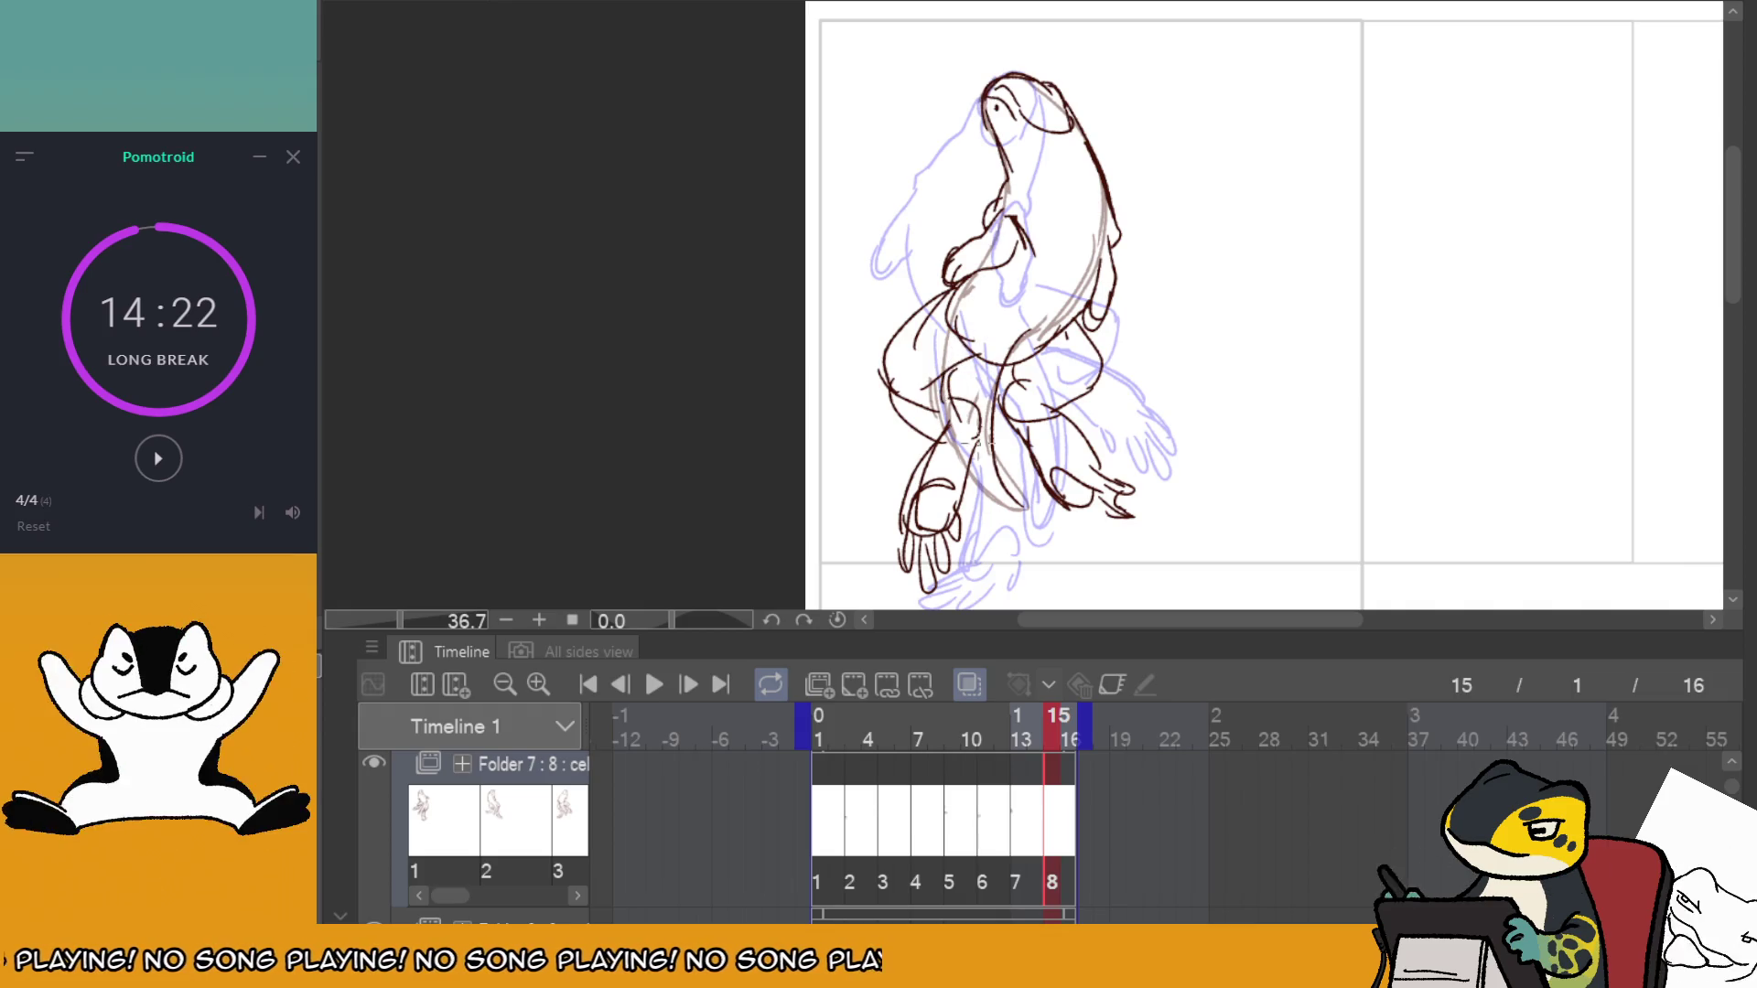
Mirror the canvas, redraw the torso stroke, and play the animation at 12 fps.
key("h")
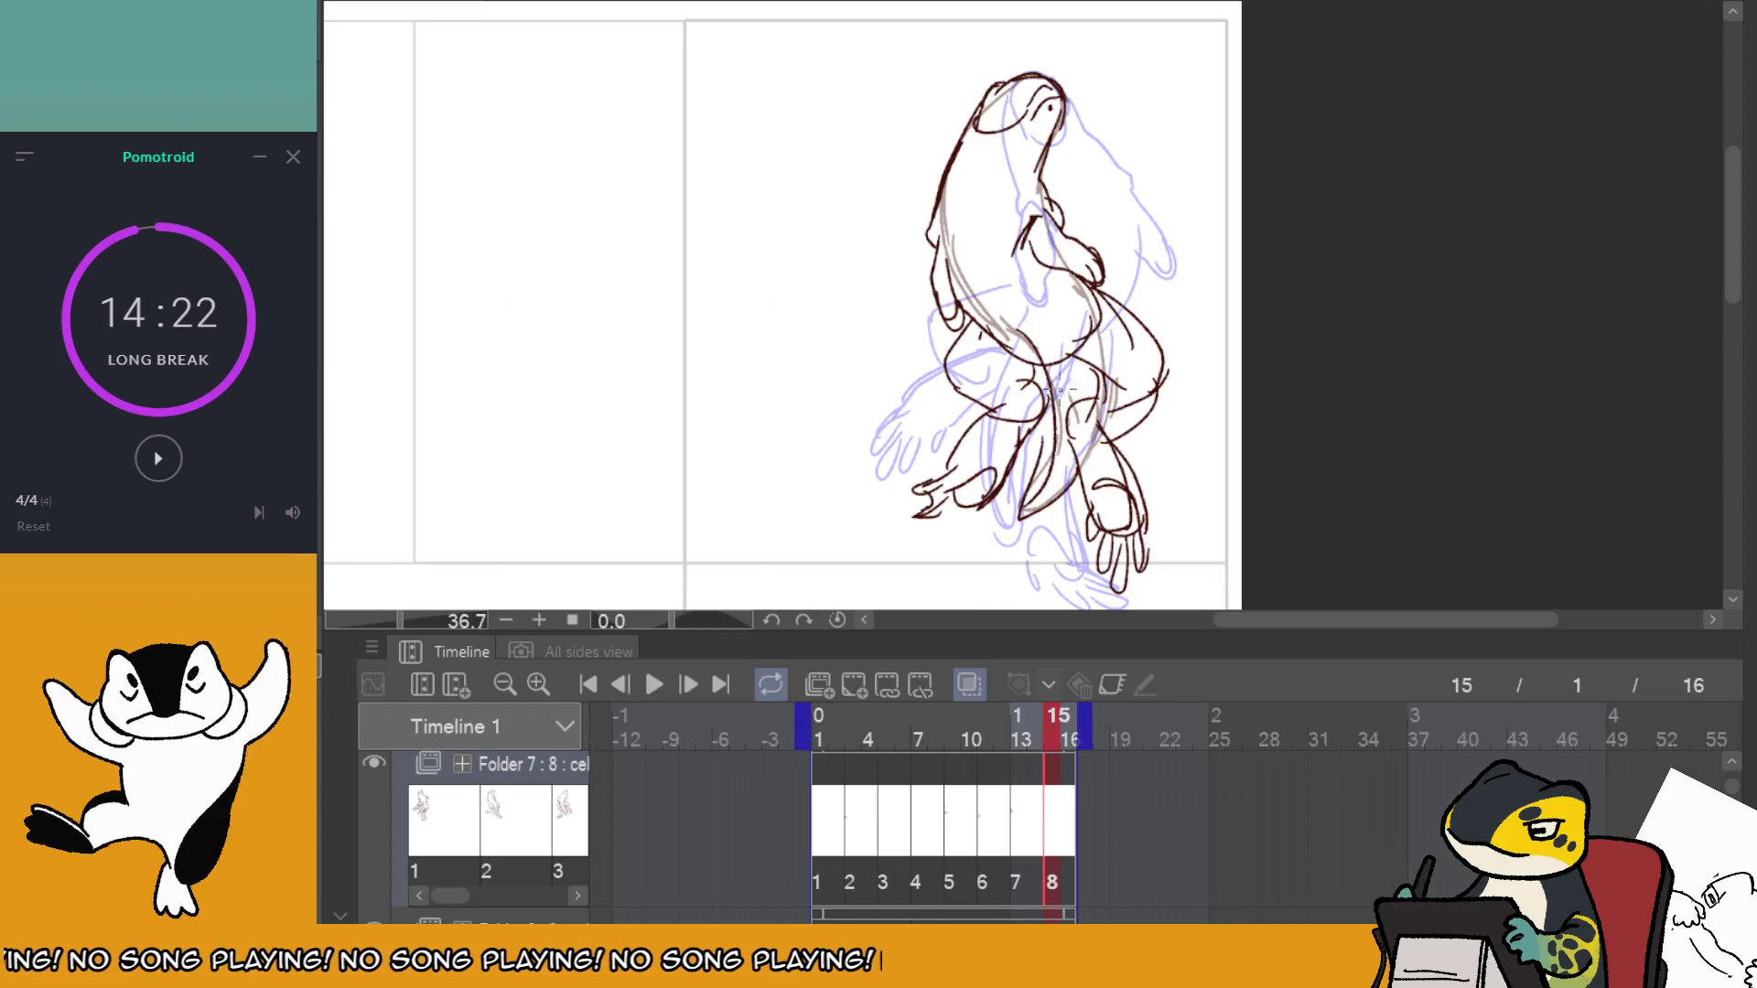
left_click_drag(1034, 313, 1017, 407)
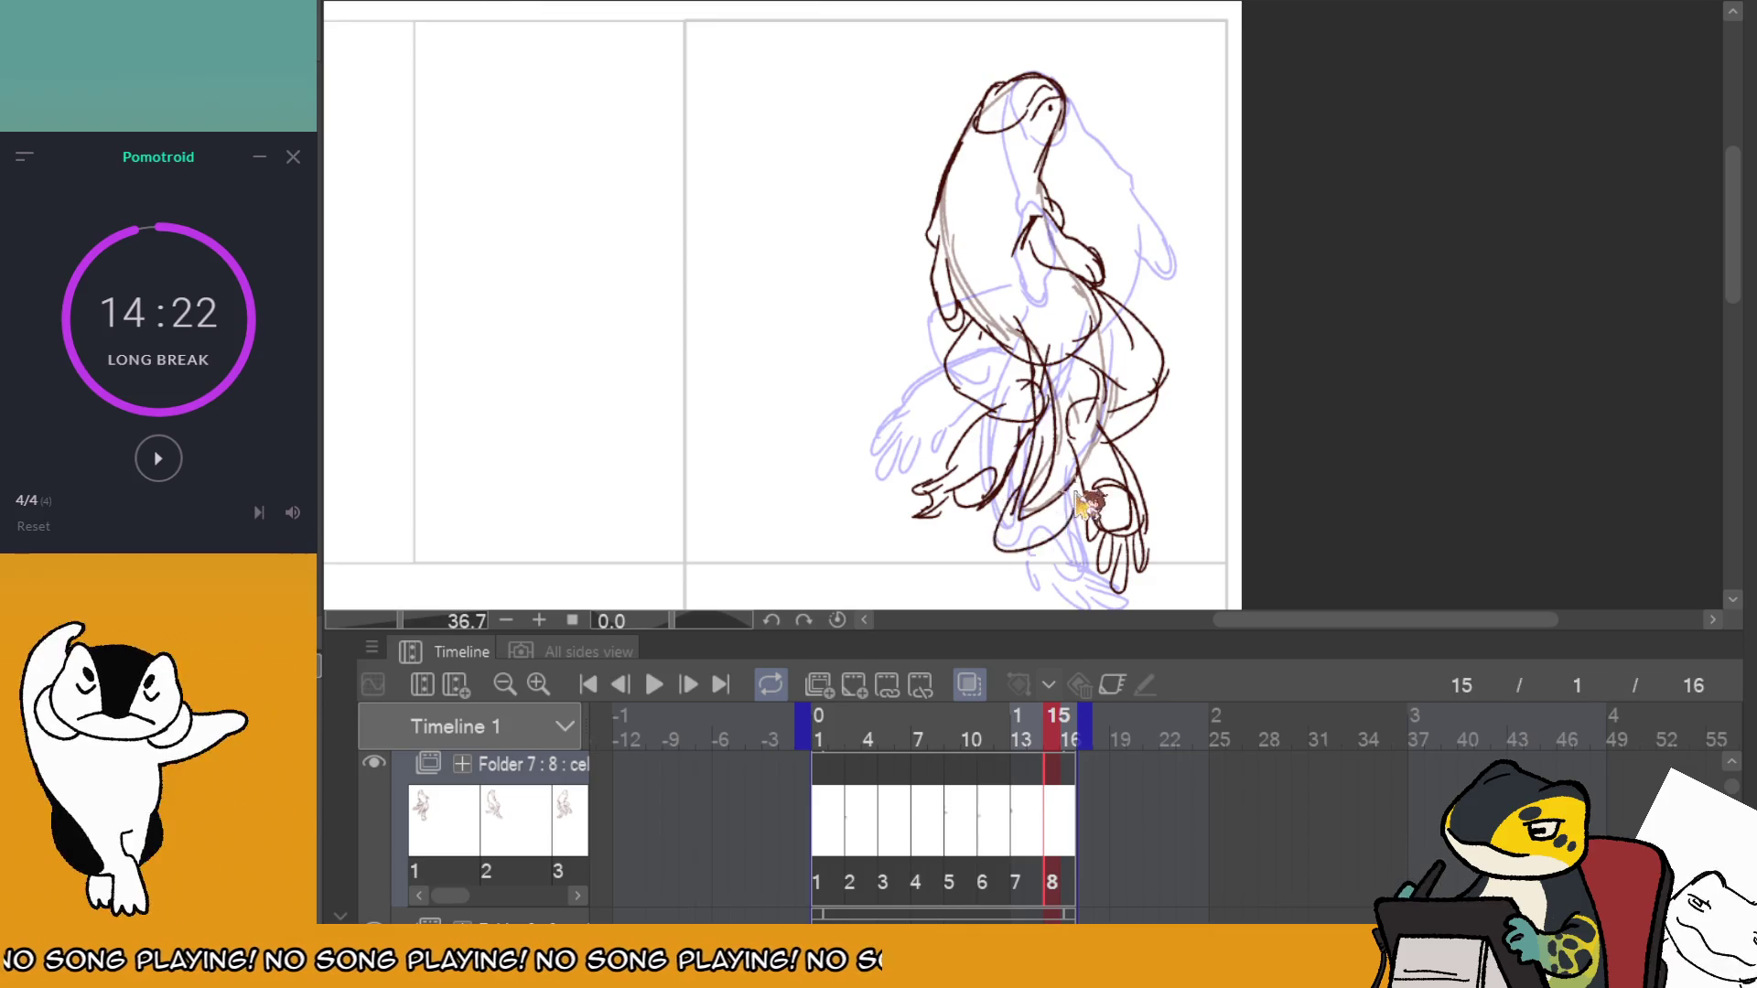
left_click_drag(1023, 463, 1049, 528)
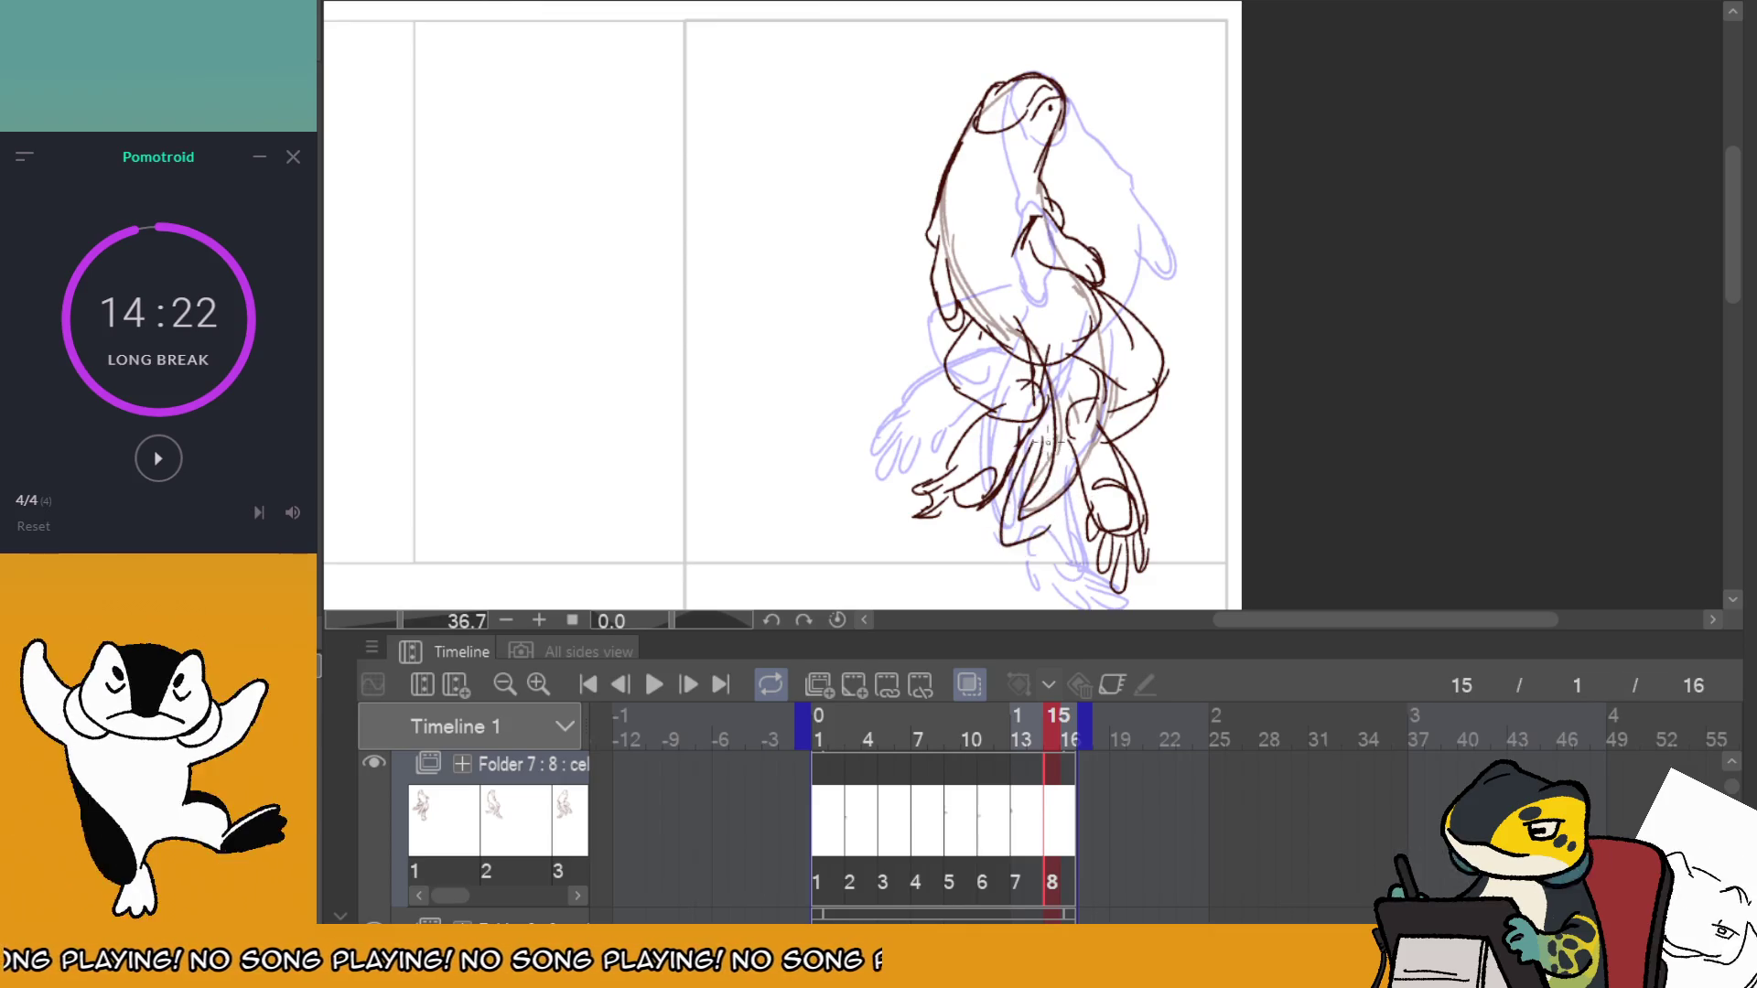
key("ctrl+z")
left_click_drag(1003, 316, 1043, 440)
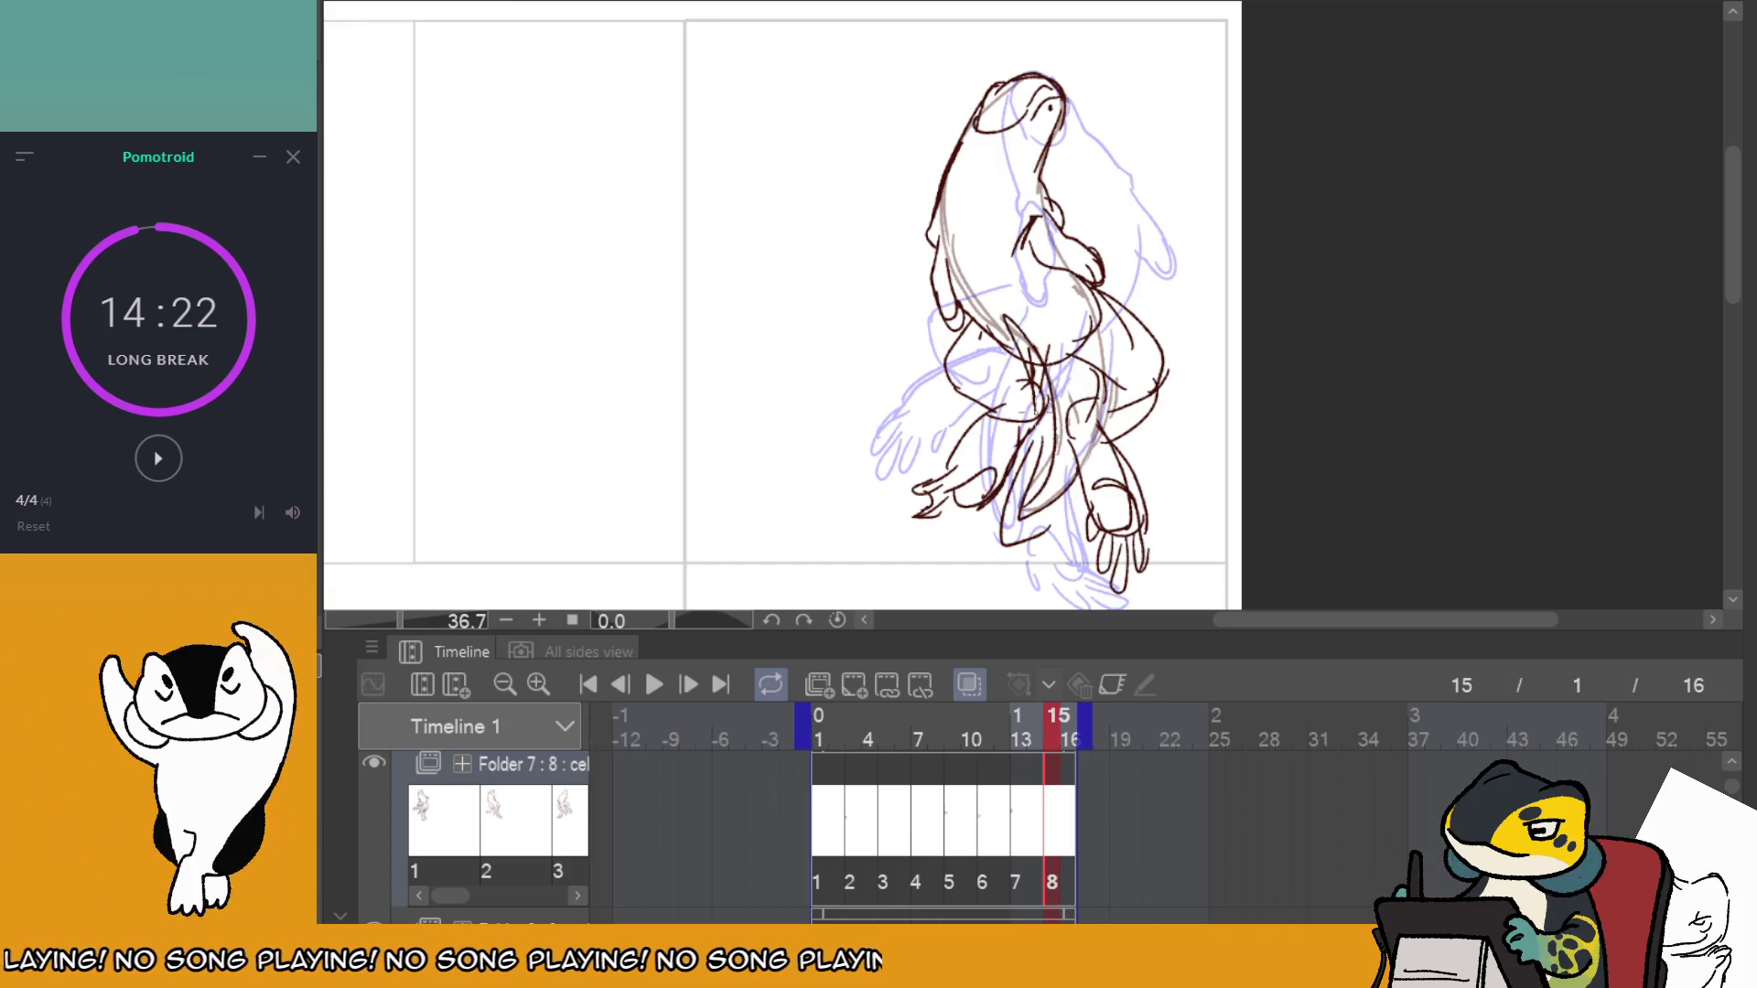
left_click(655, 684)
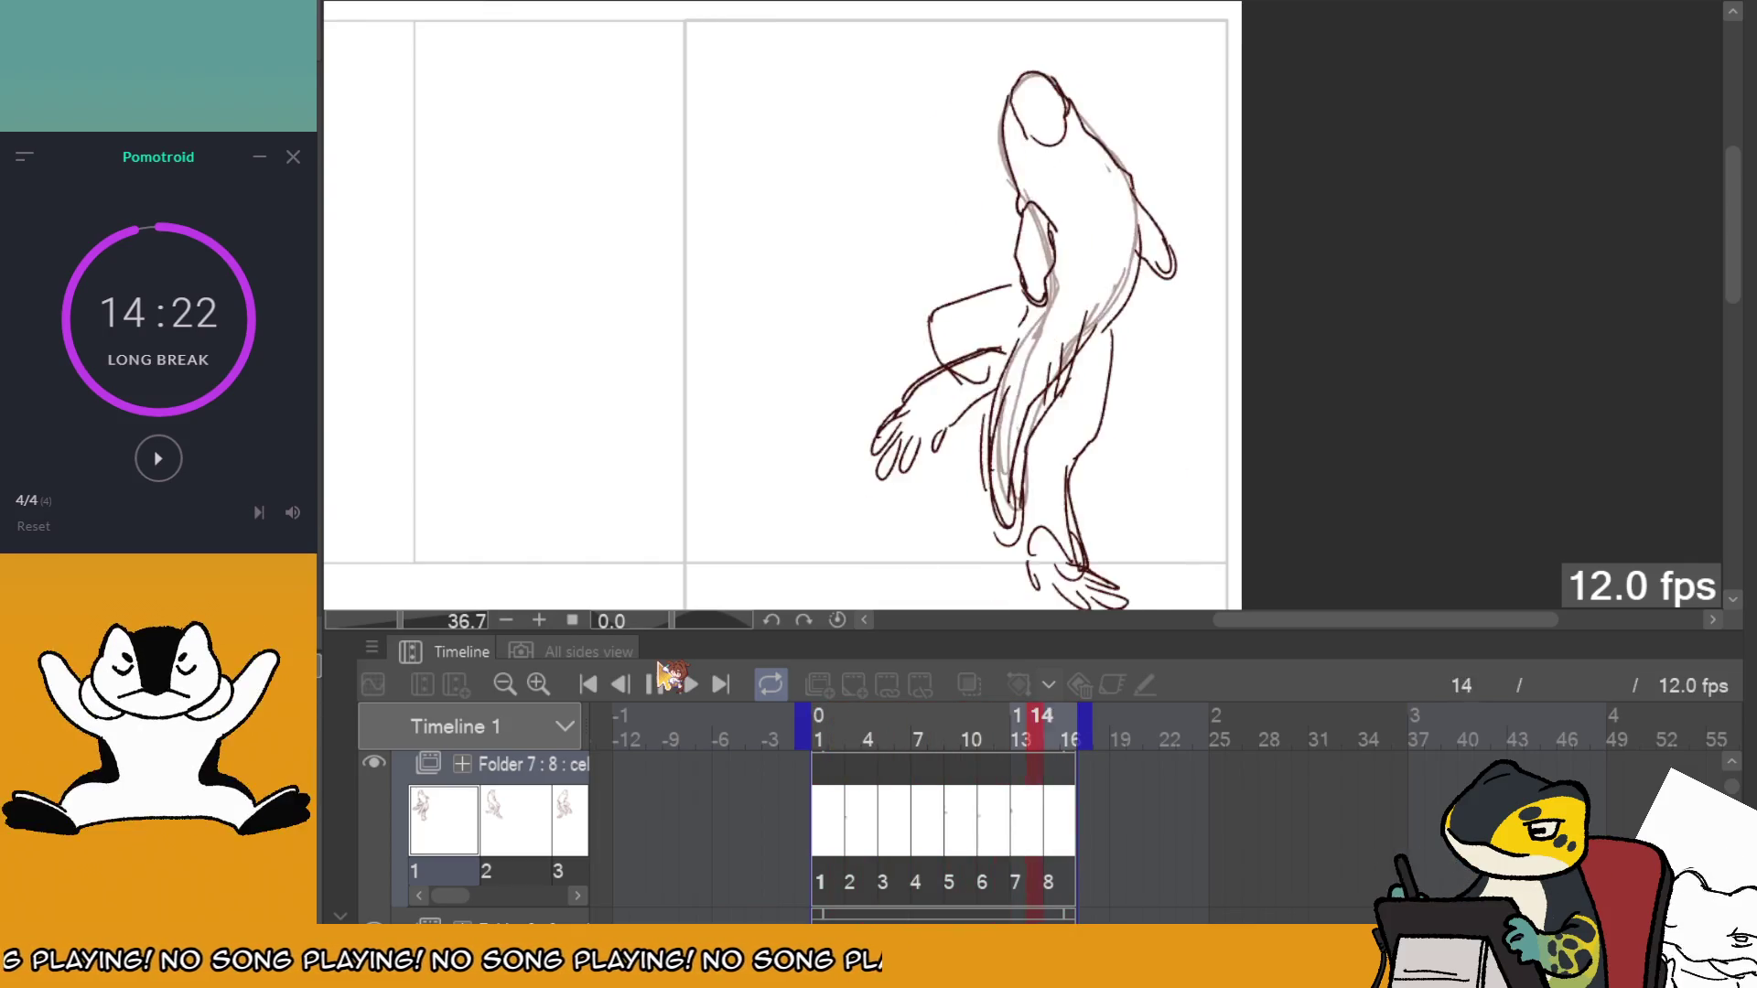
Stop playback, scrub to frame 9, replay the animation, and stop it again.
key("space")
mouse_move(1018, 779)
left_mouse_down()
mouse_move(951, 783)
mouse_move(949, 761)
mouse_move(1052, 782)
left_mouse_up()
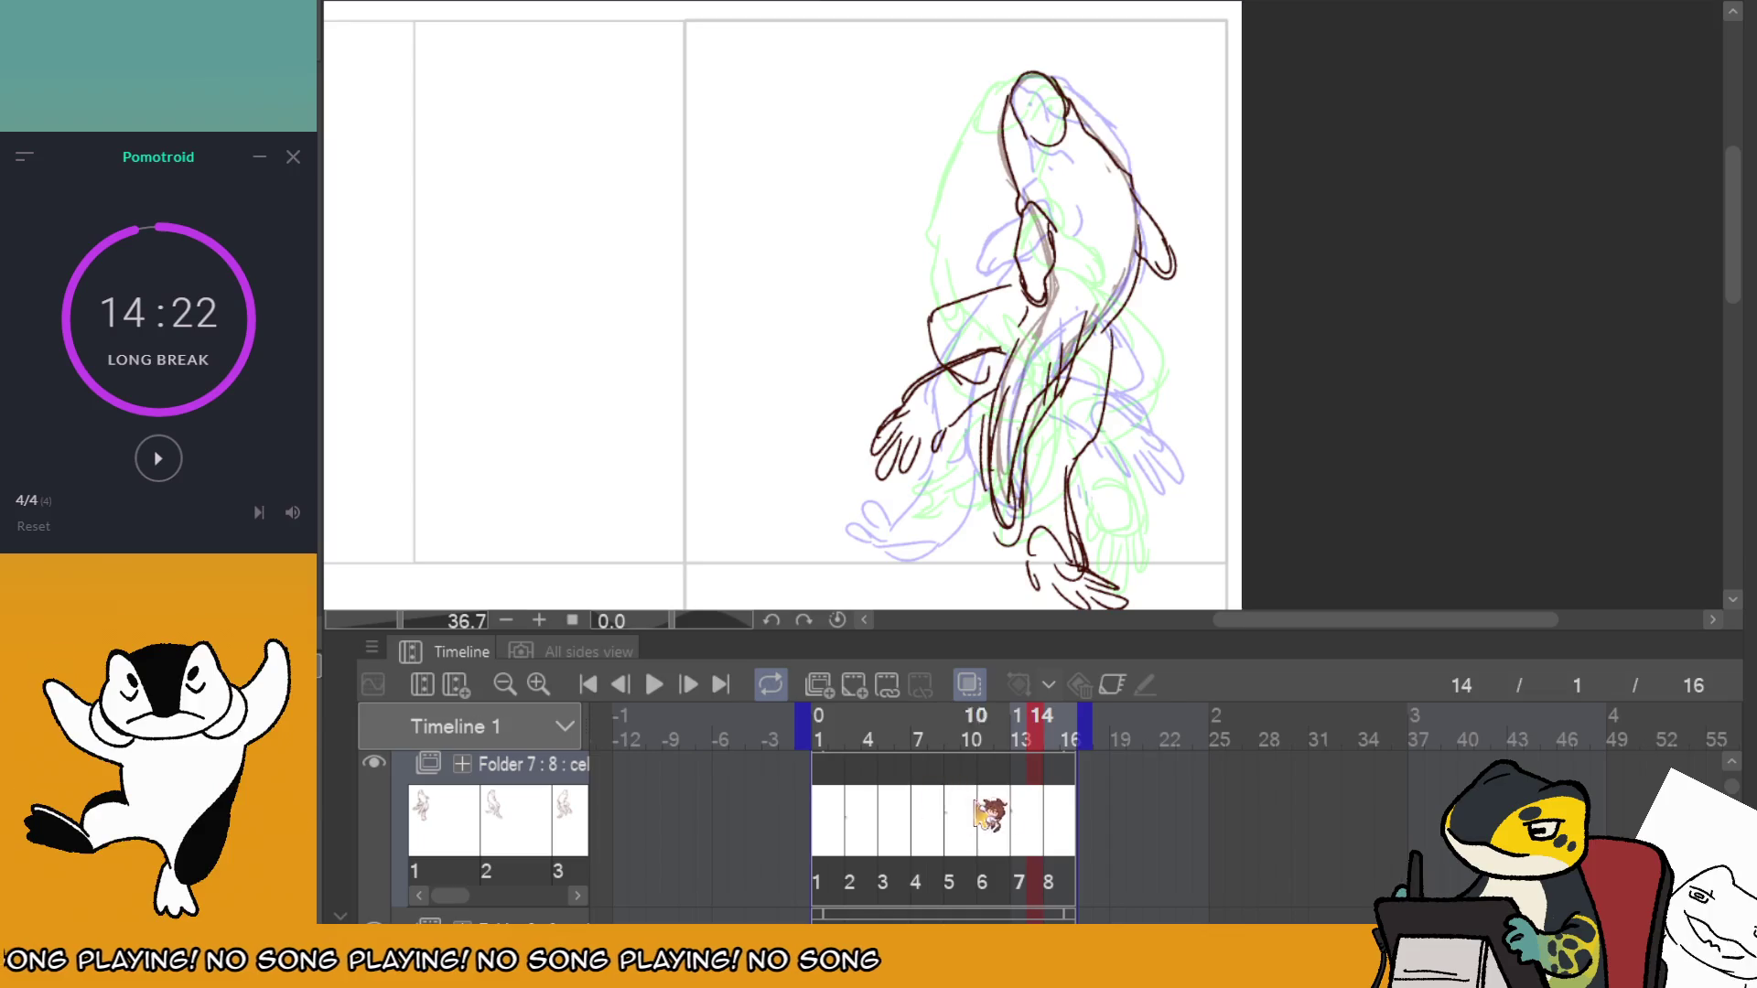
left_click(655, 685)
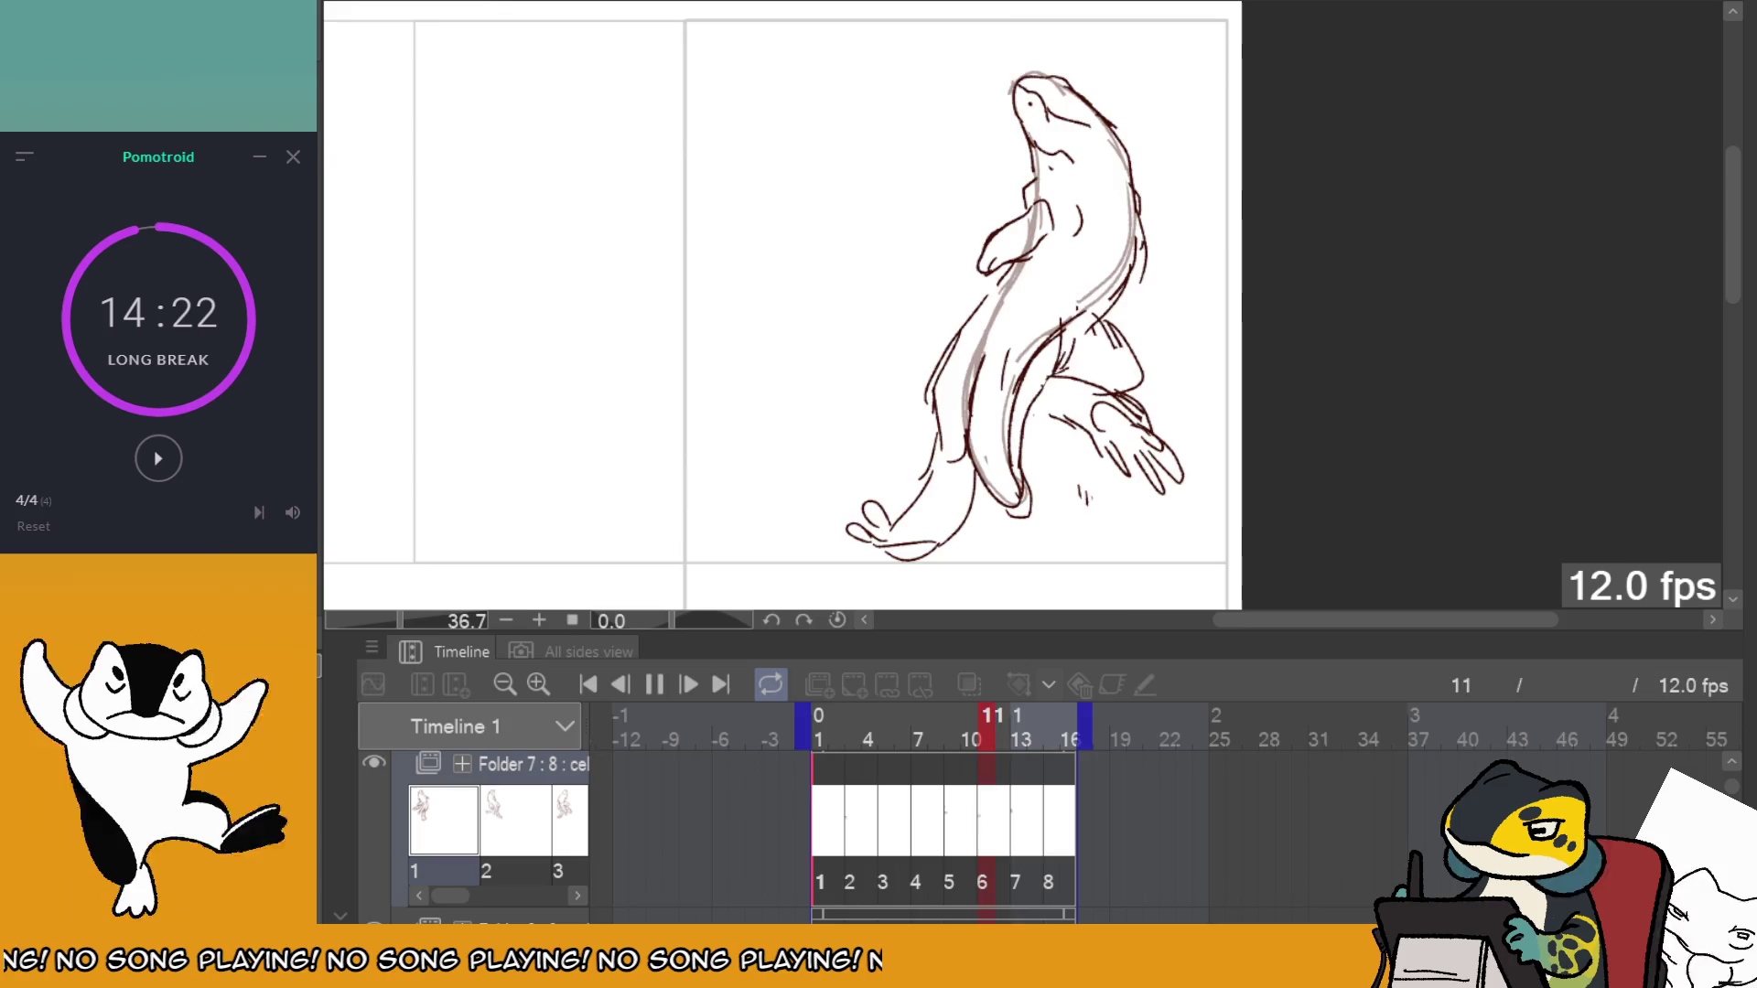
scroll(1263, 311, "left", 5)
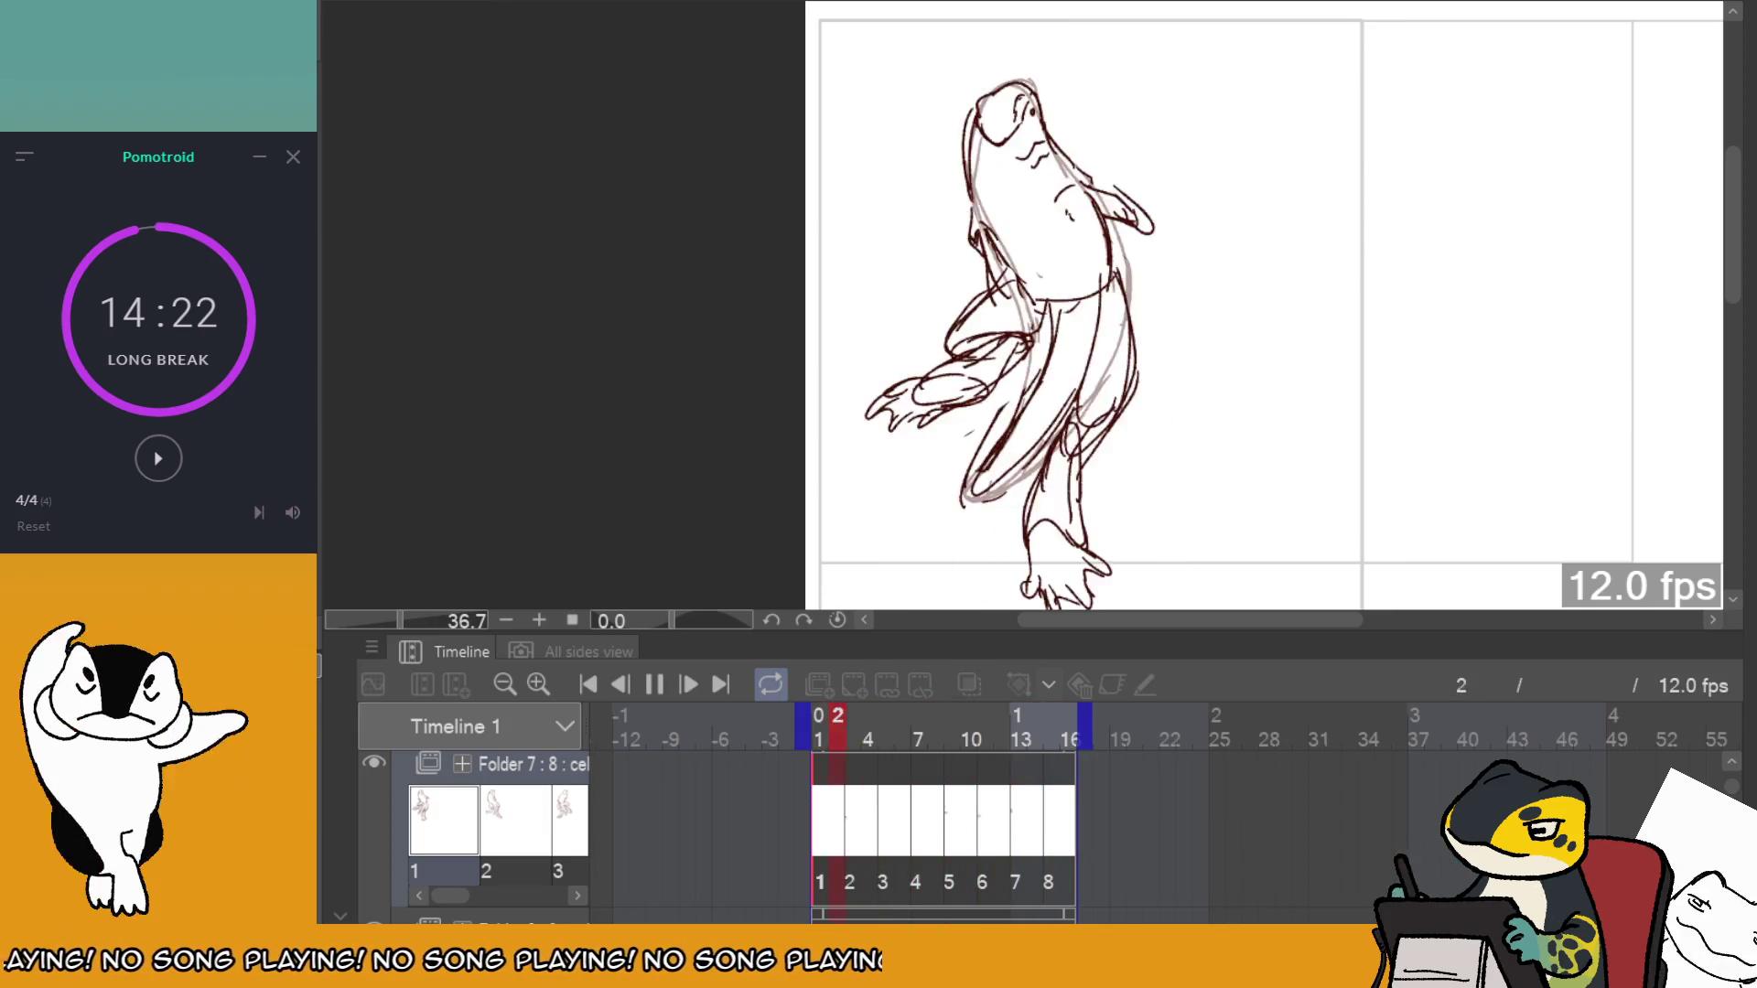
key("space")
Check frames 15, 8 and 9, then briefly play from frame 7 and stop.
left_click(1025, 768)
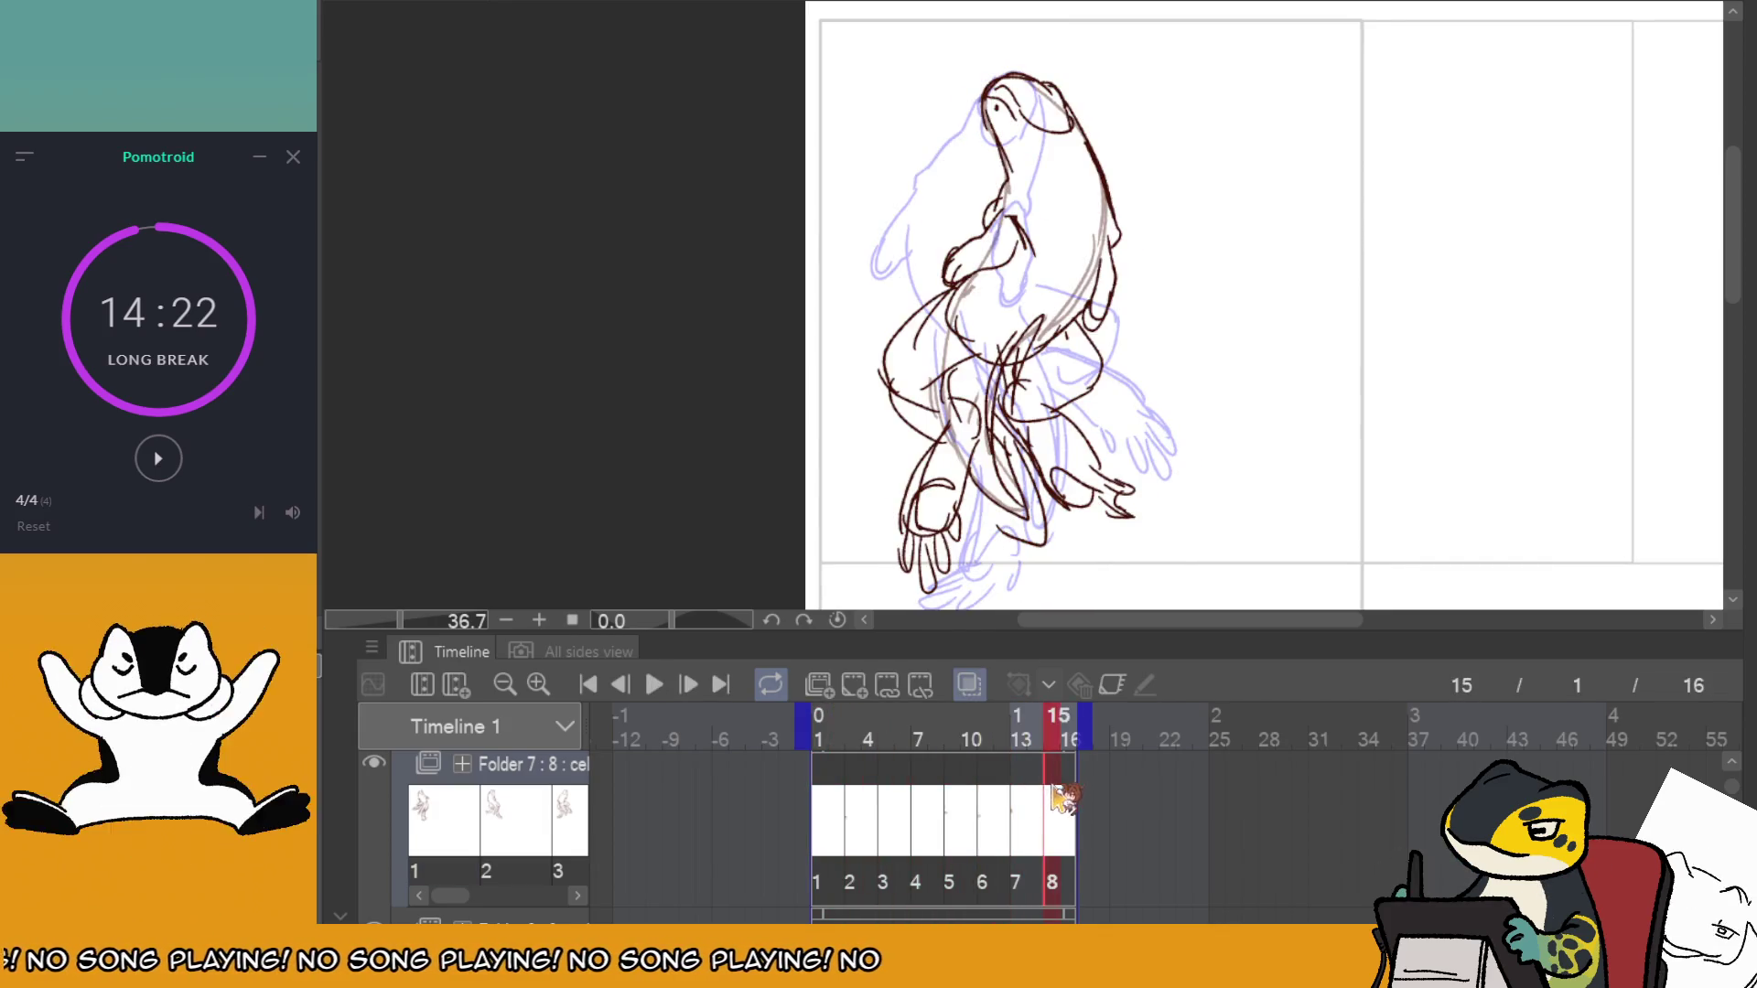
left_click(934, 801)
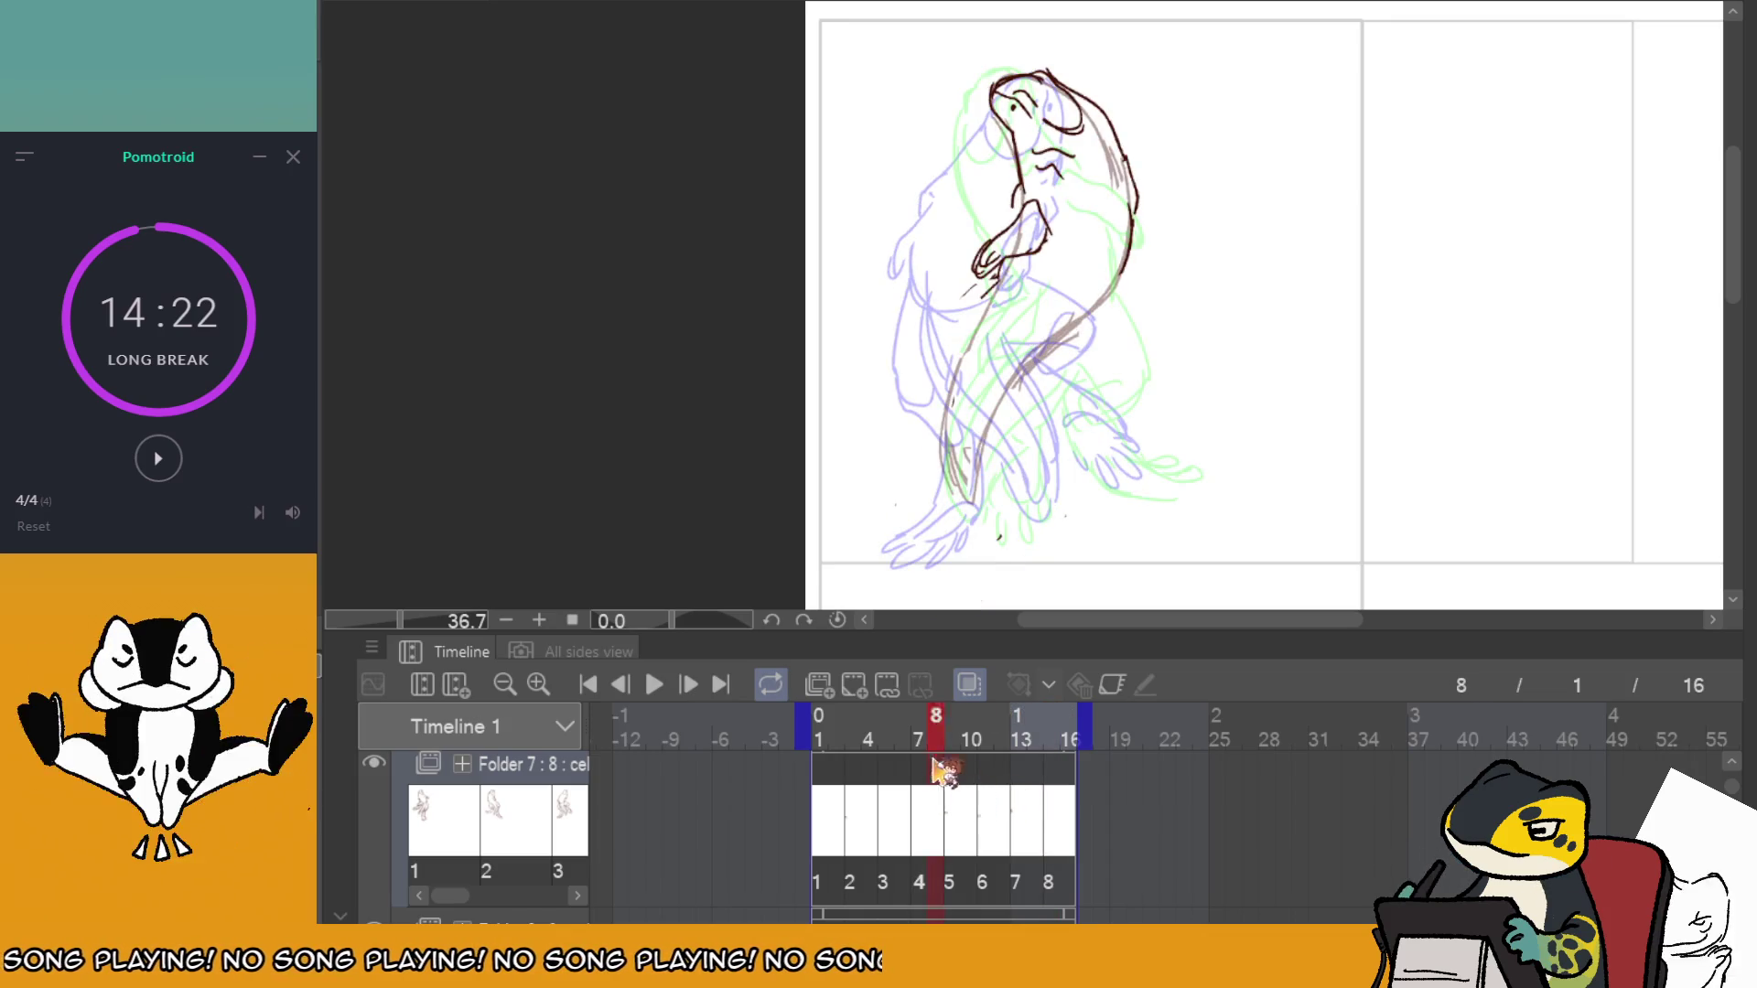
left_click(688, 685)
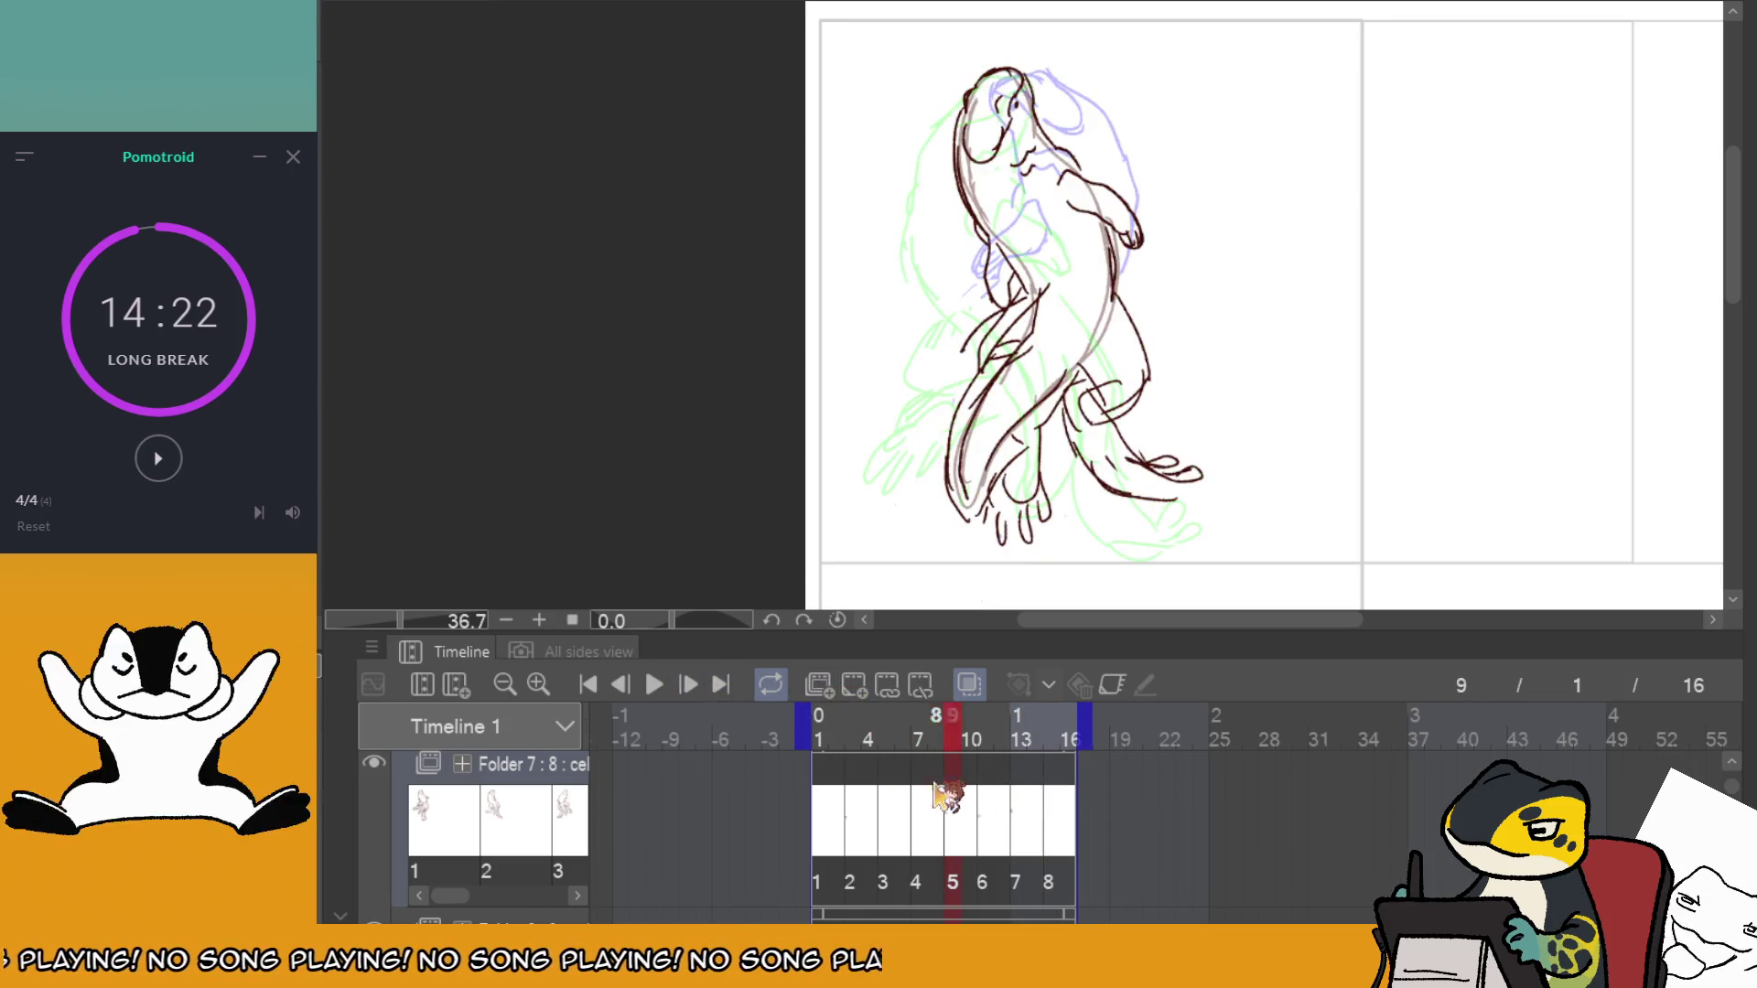
left_click(918, 752)
left_click(654, 685)
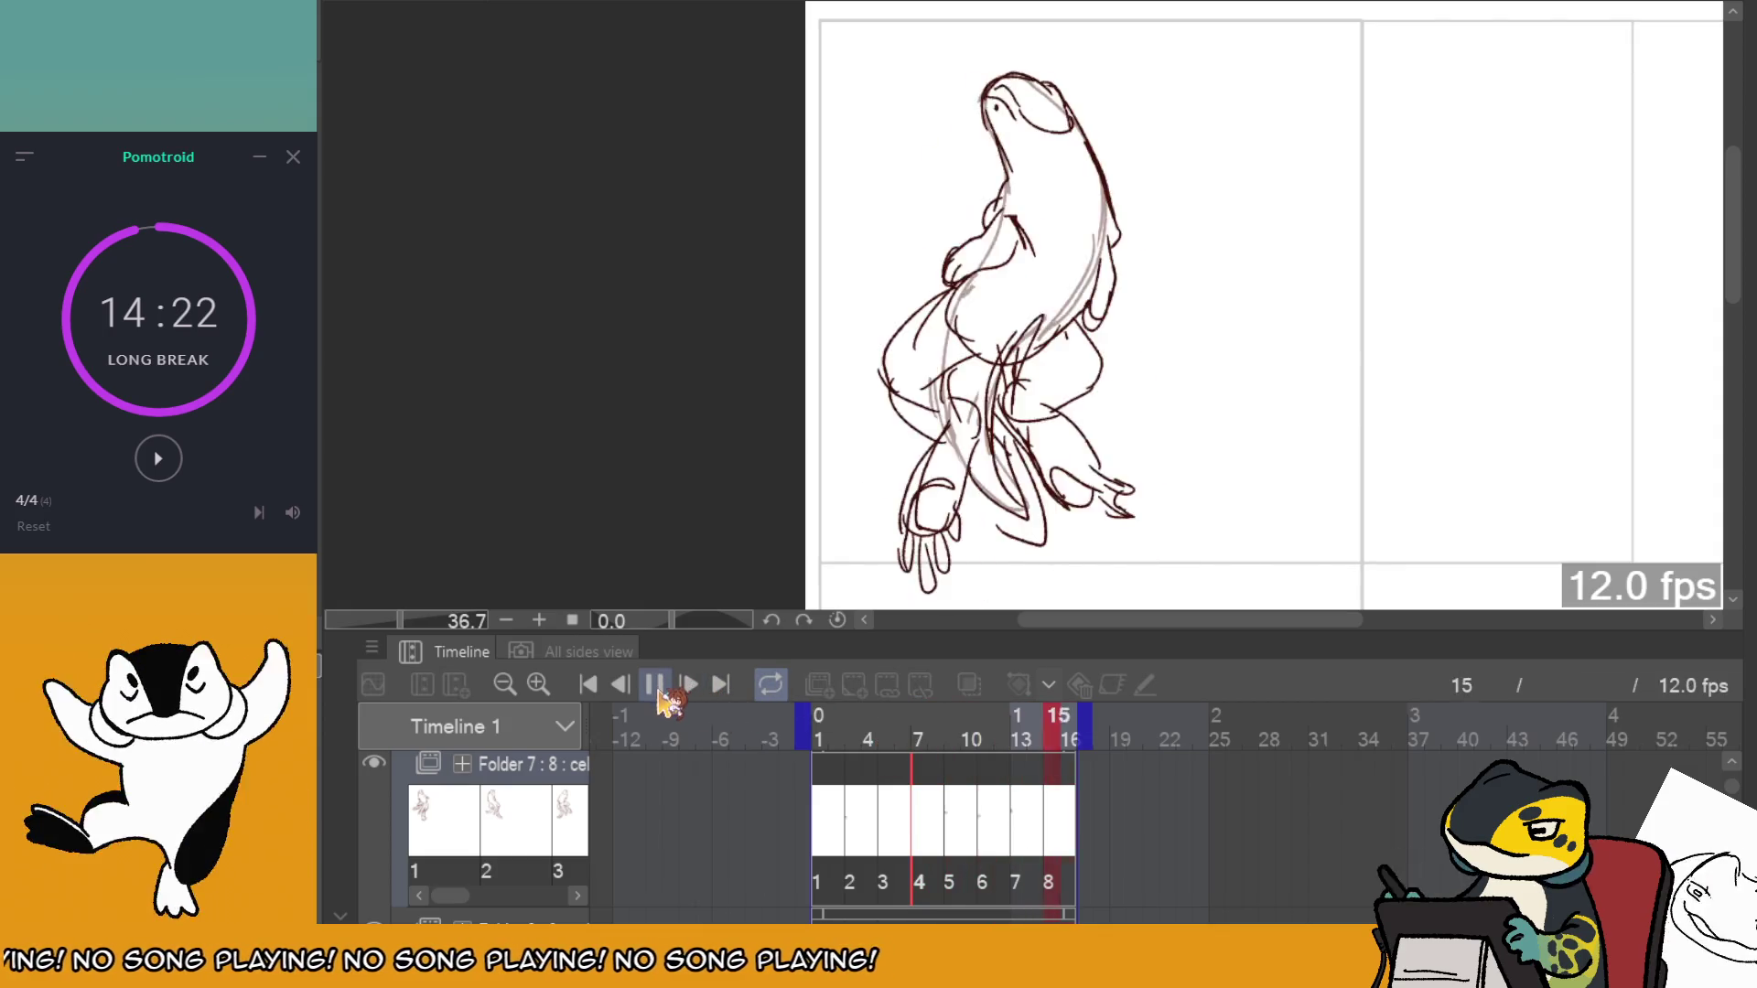
key("space")
Play from frame 1, then step through frames 11 and 13 back to frame 7 (cel 4).
left_click(828, 801)
left_click(654, 684)
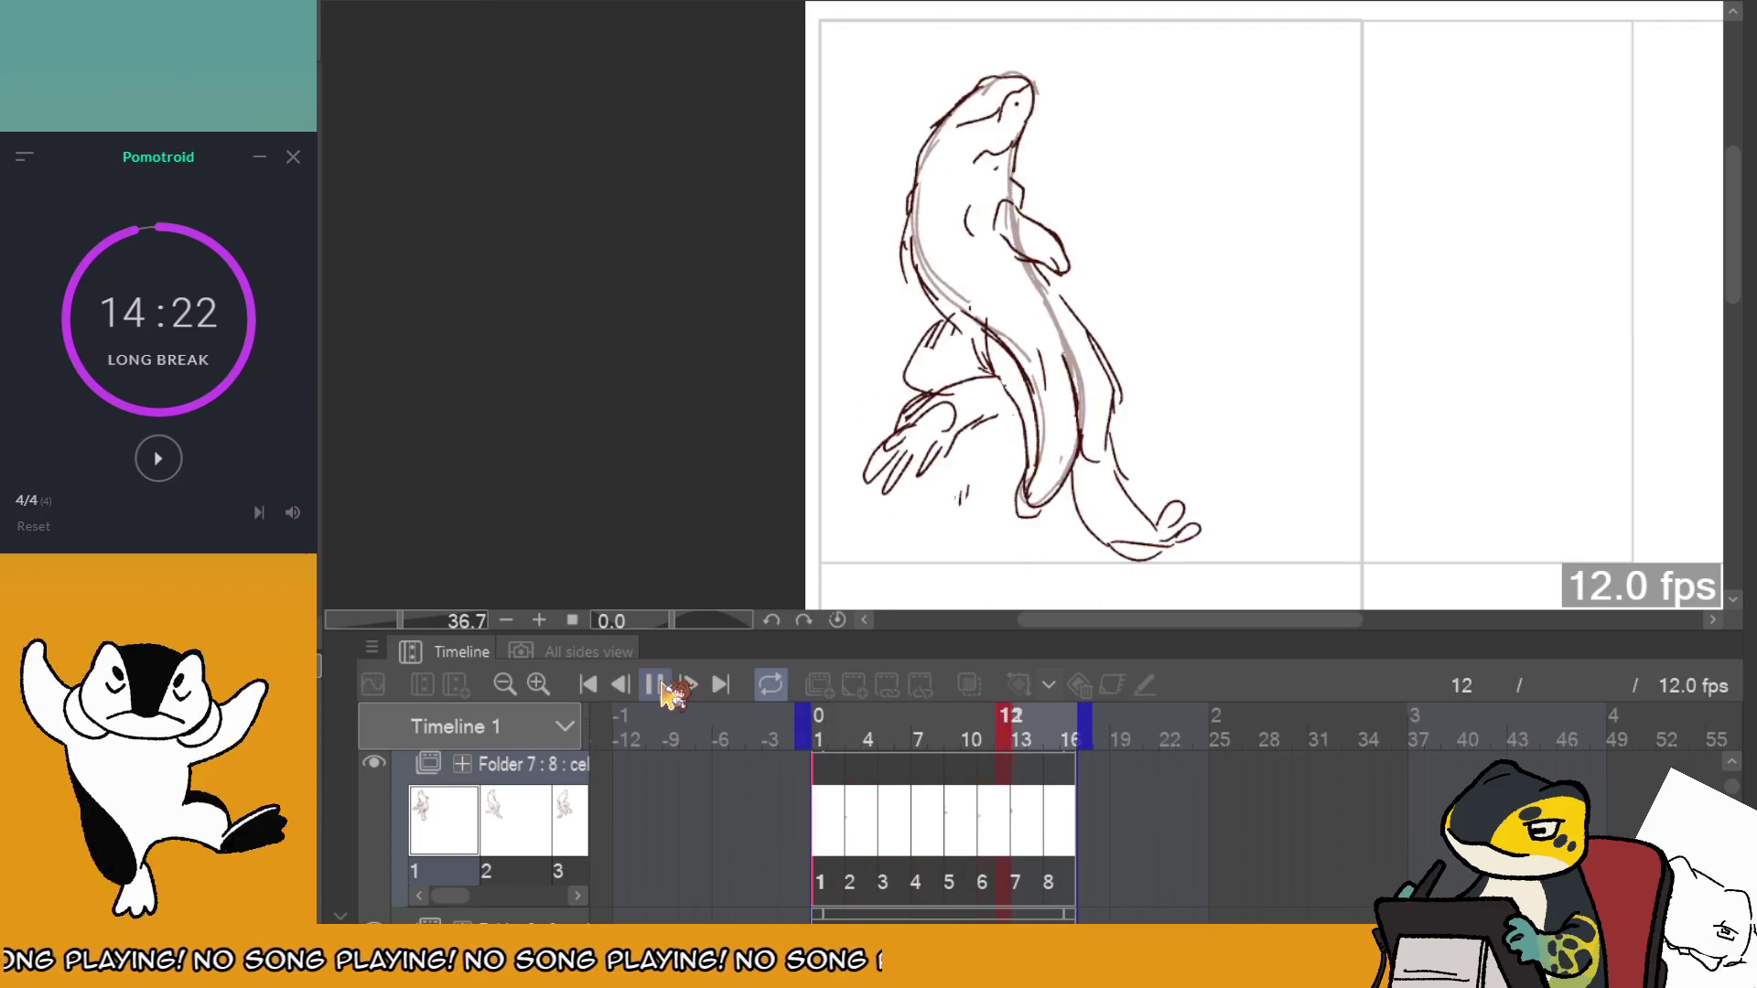
left_click(973, 785)
left_click(1012, 805)
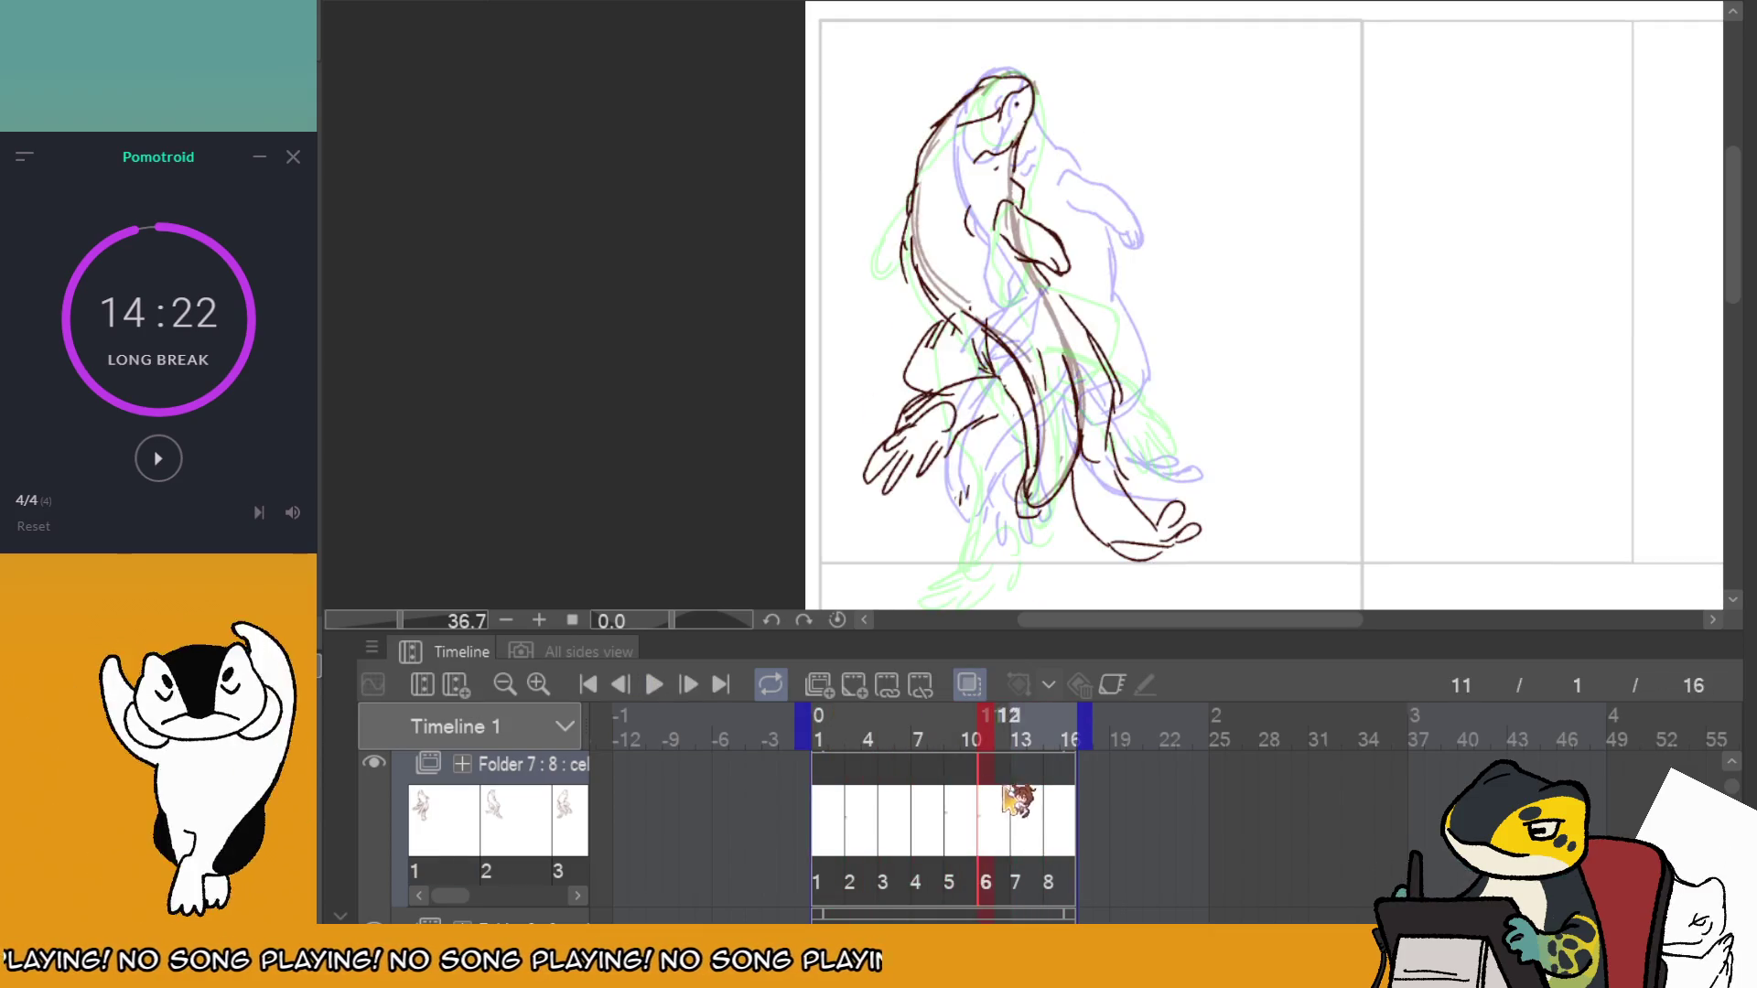
left_click(1025, 797)
left_click(988, 793)
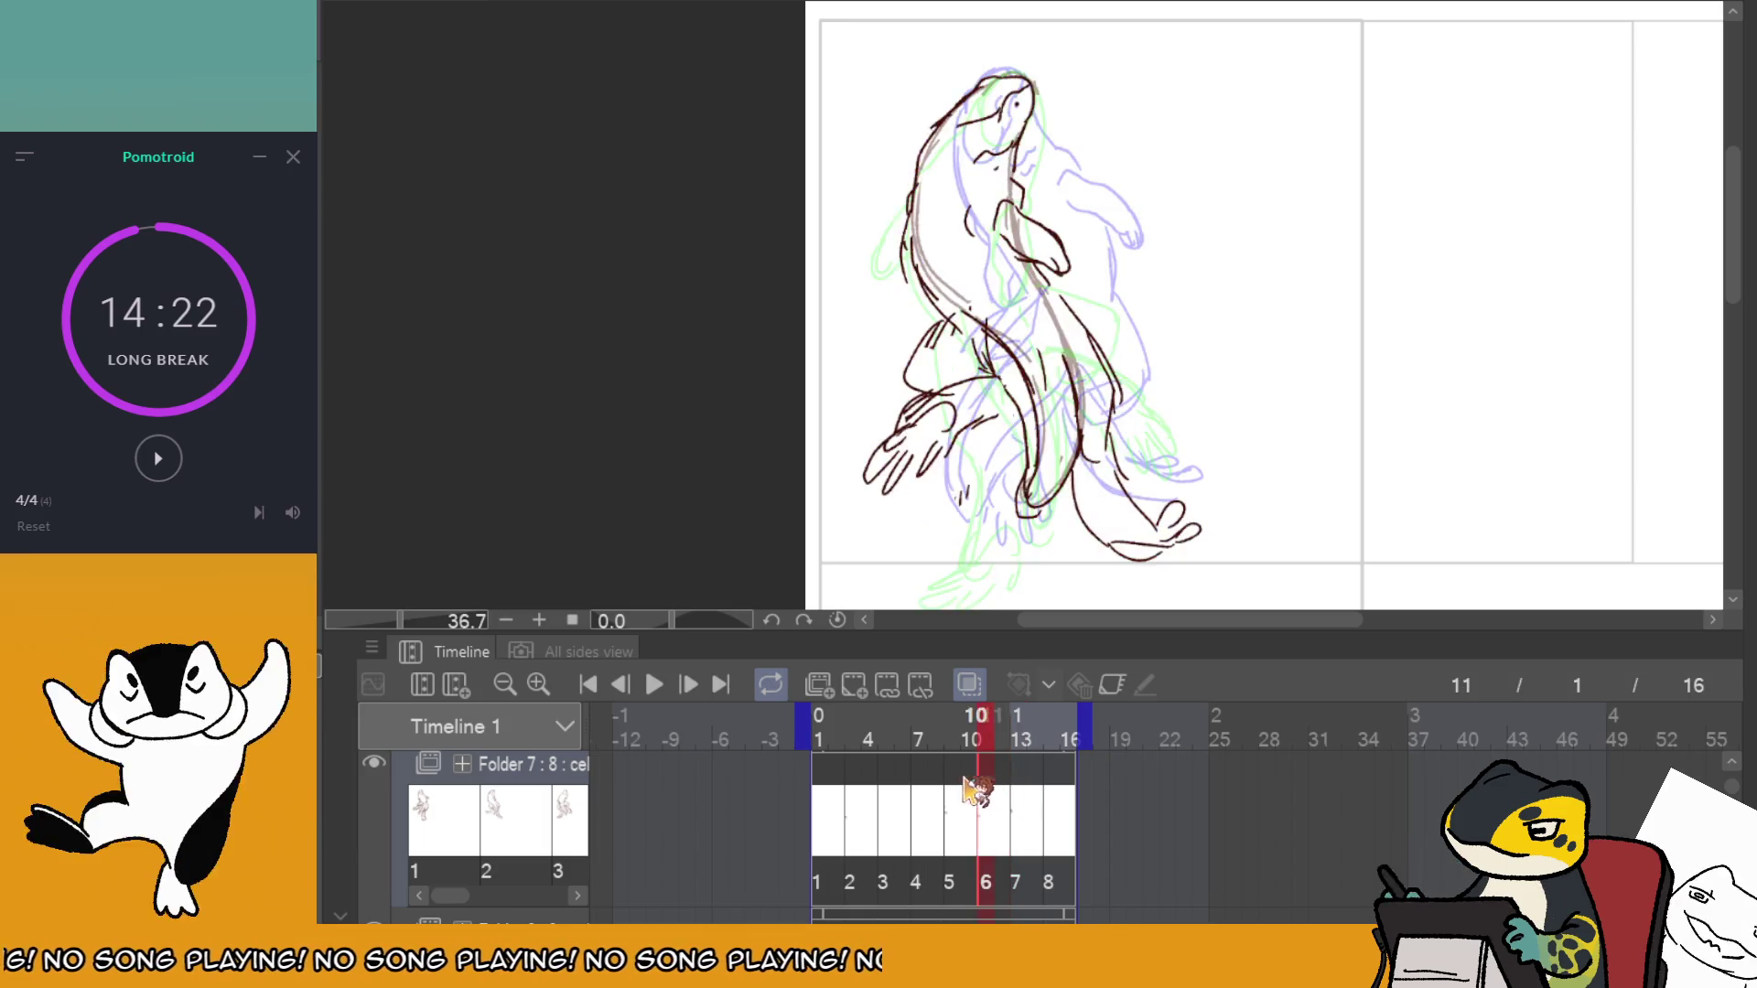
left_click(953, 788)
left_click(918, 785)
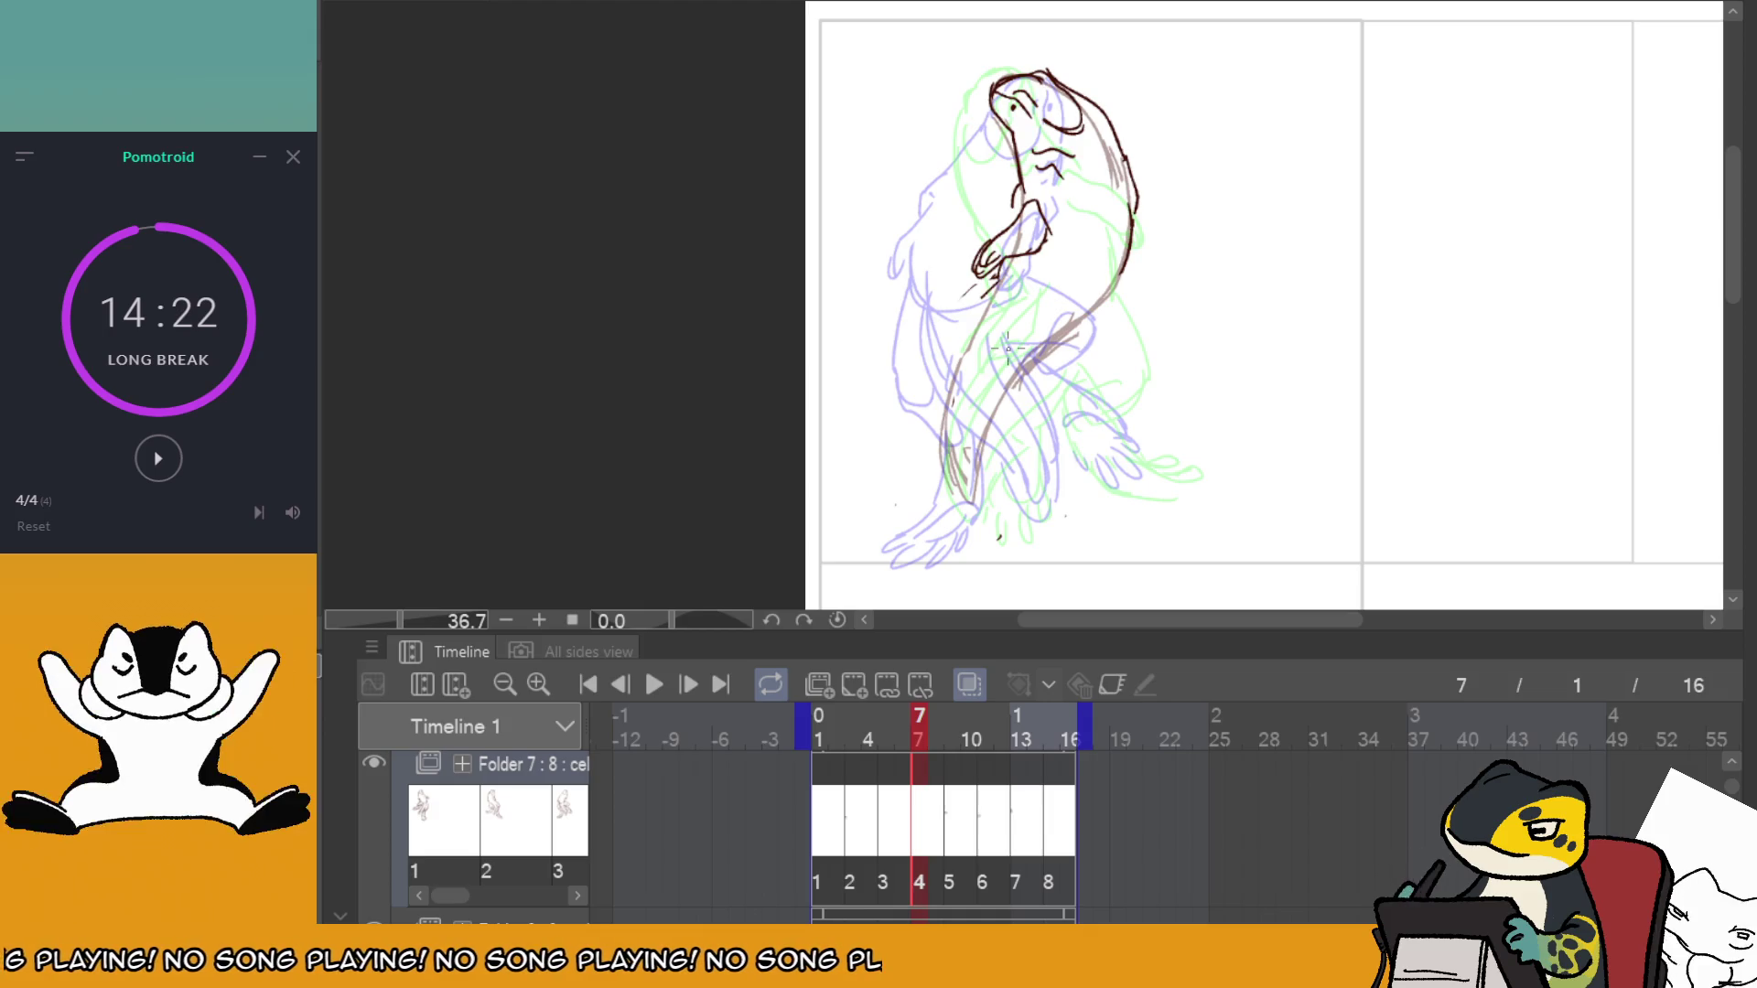
left_click(895, 792)
left_click(924, 800)
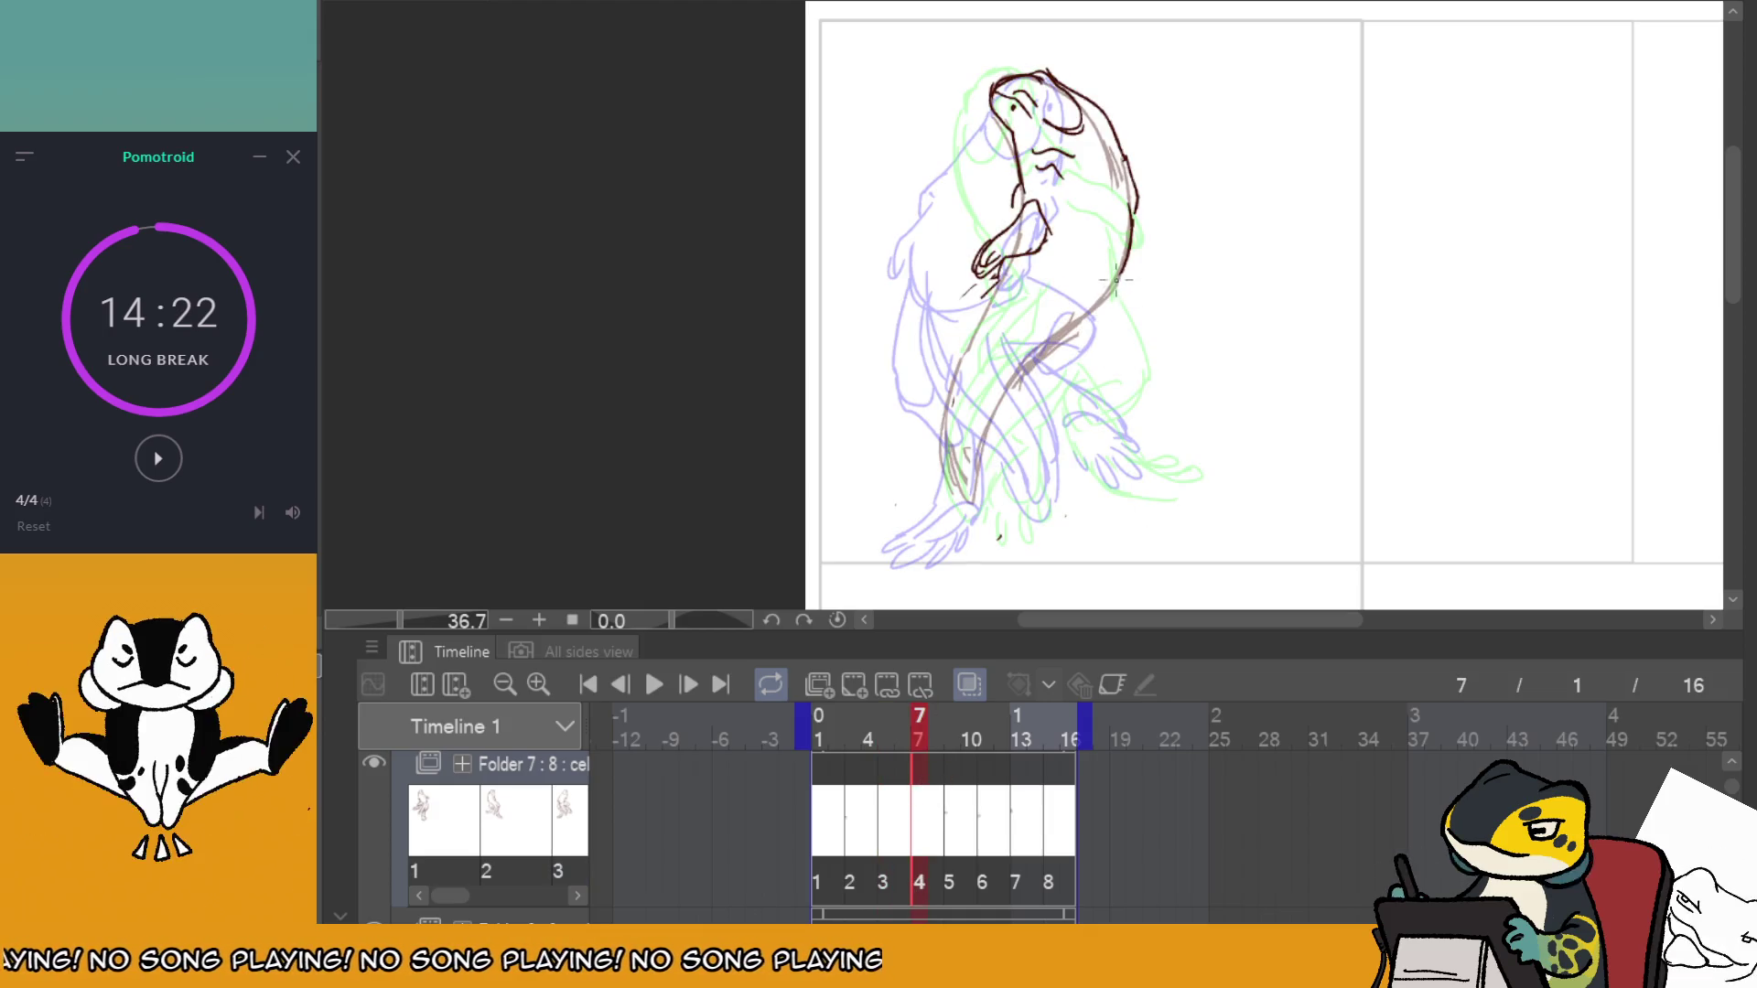
Sketch the neck, chest, lower-left foot with toes and lower-body lines on frame 7.
mouse_move(1114, 280)
left_mouse_down()
mouse_move(992, 403)
mouse_move(965, 494)
left_mouse_up()
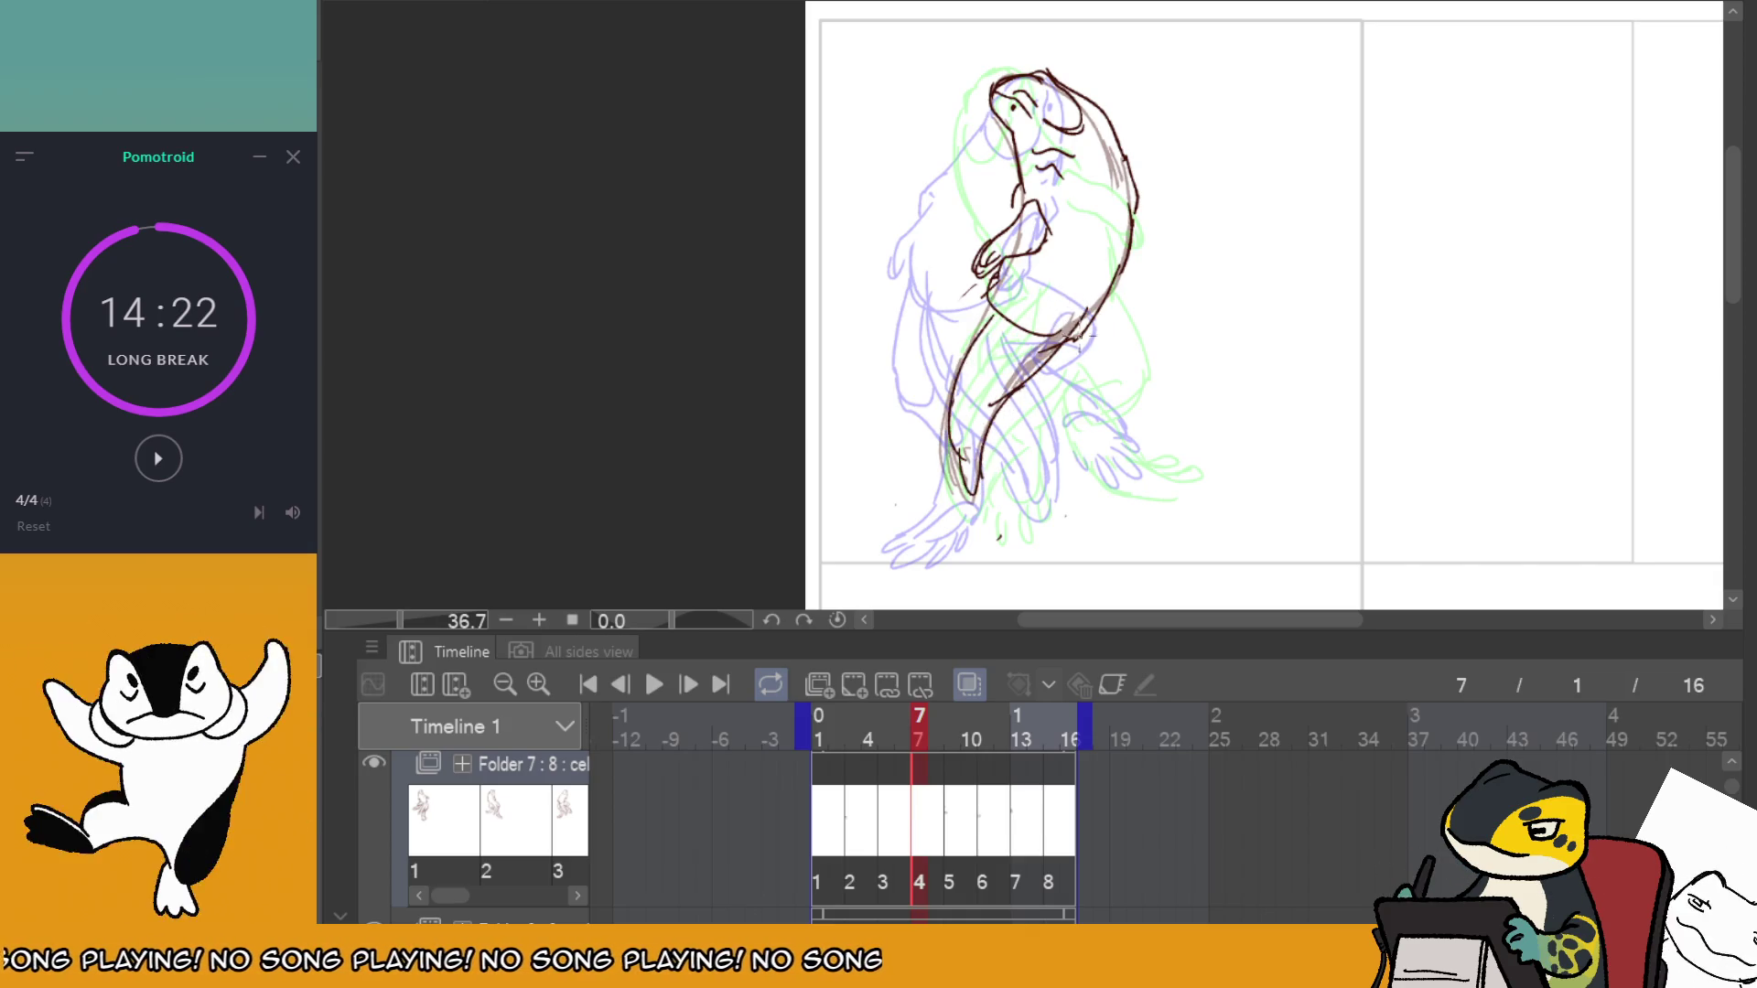
mouse_move(1023, 270)
left_mouse_down()
mouse_move(937, 330)
mouse_move(961, 318)
mouse_move(918, 408)
left_mouse_up()
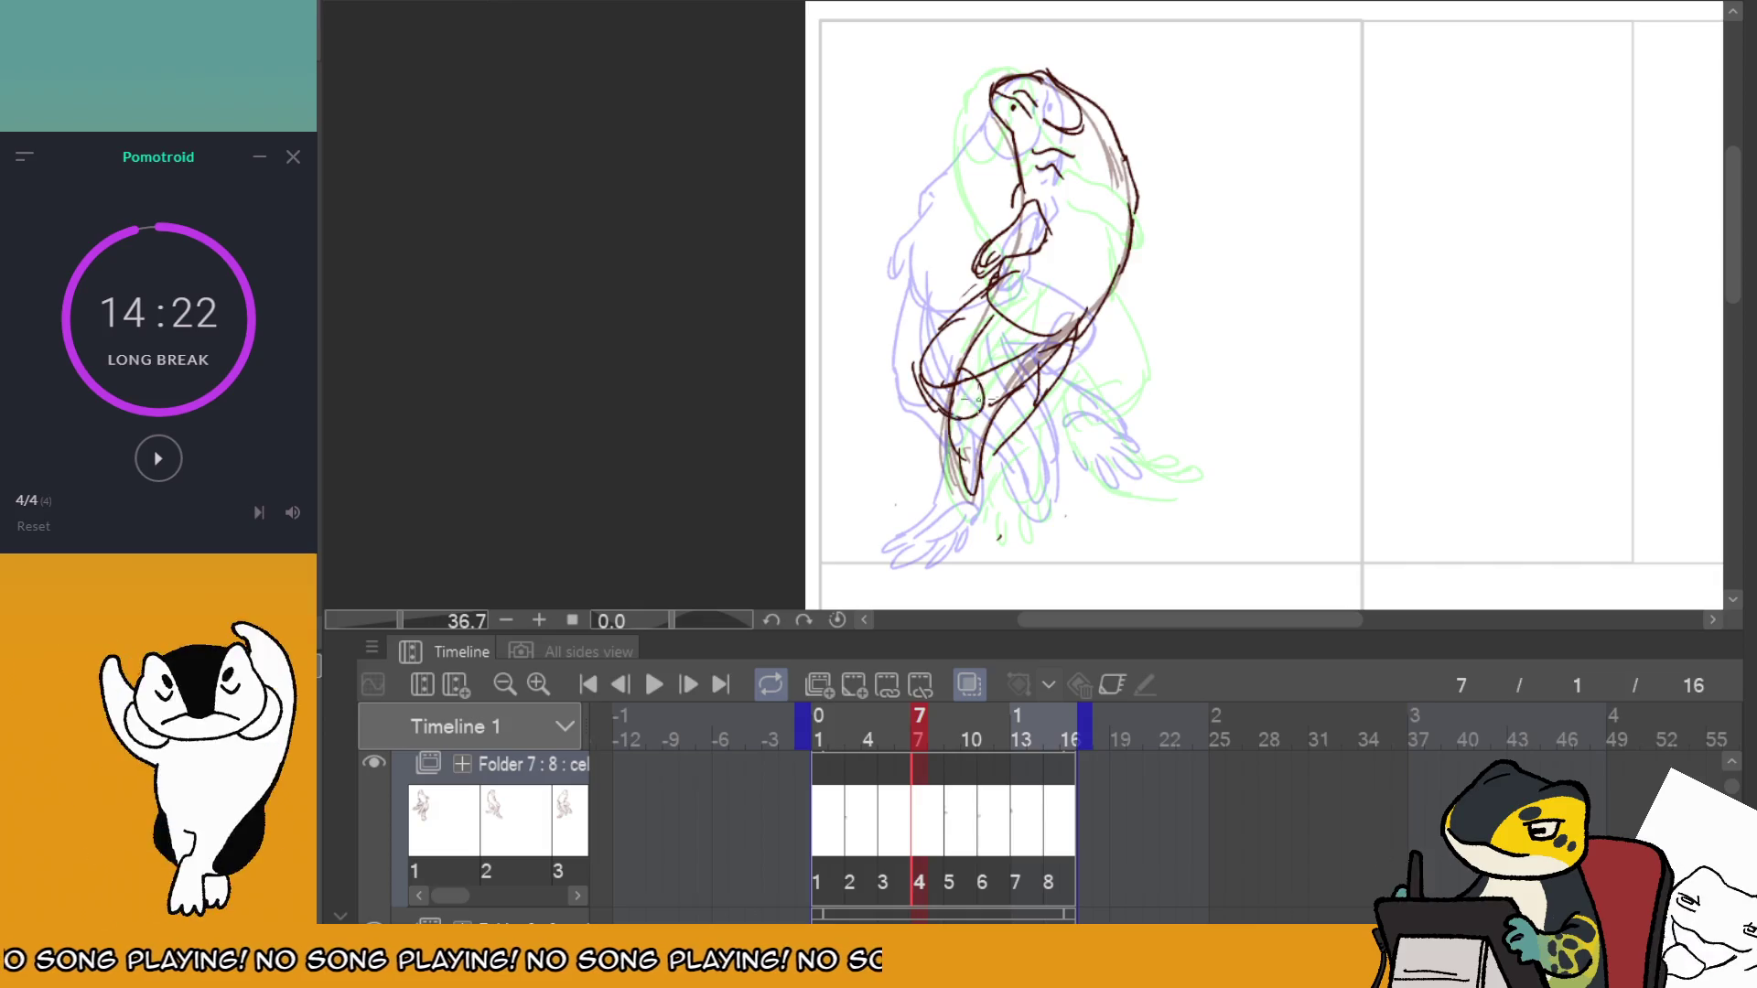
left_click_drag(889, 470, 956, 449)
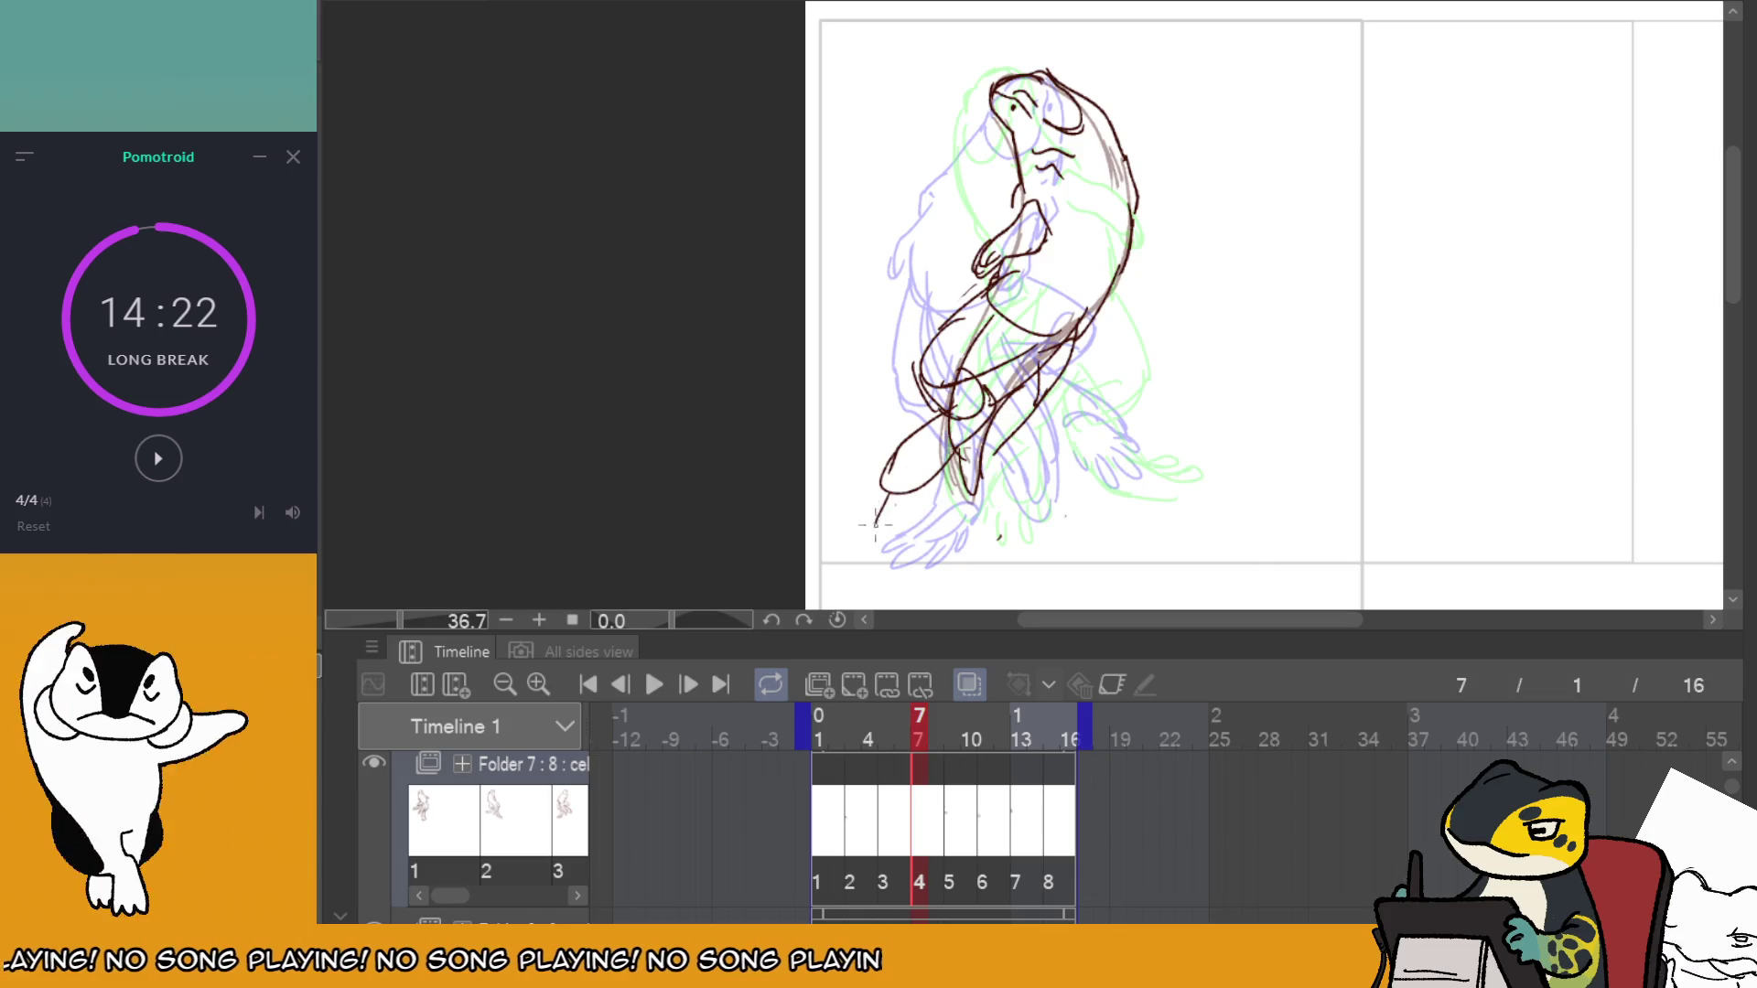
left_click_drag(892, 508, 886, 539)
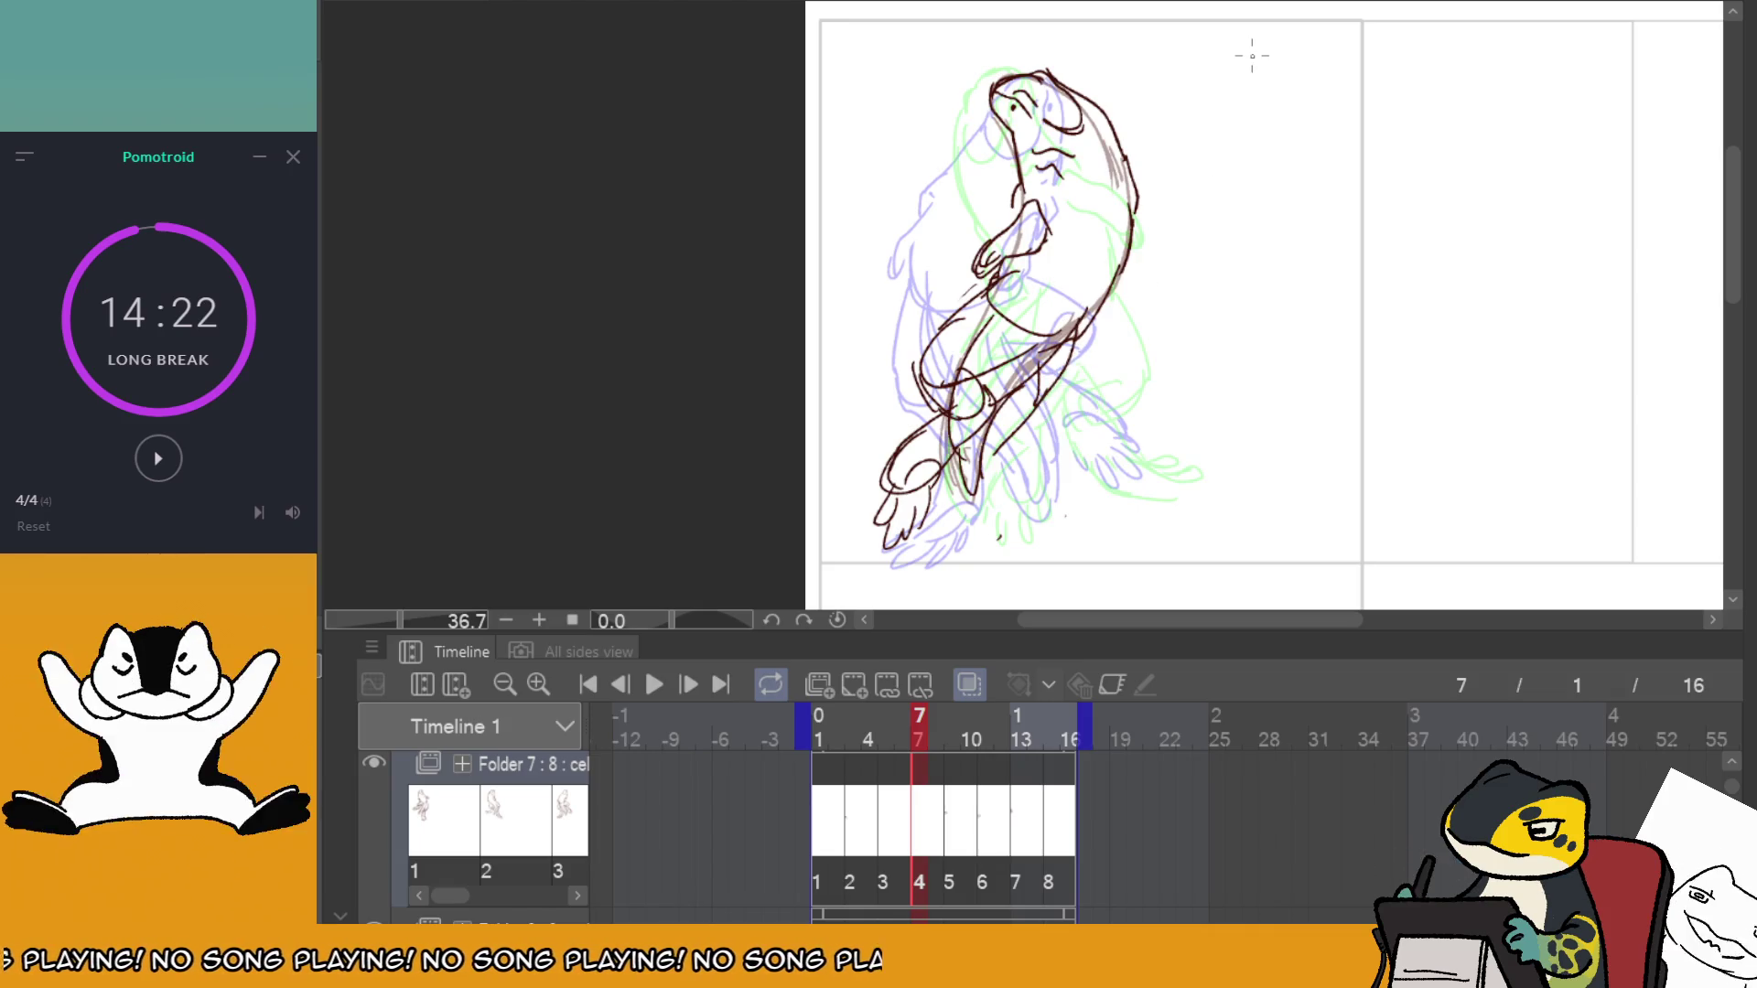
left_click_drag(1089, 386, 1044, 396)
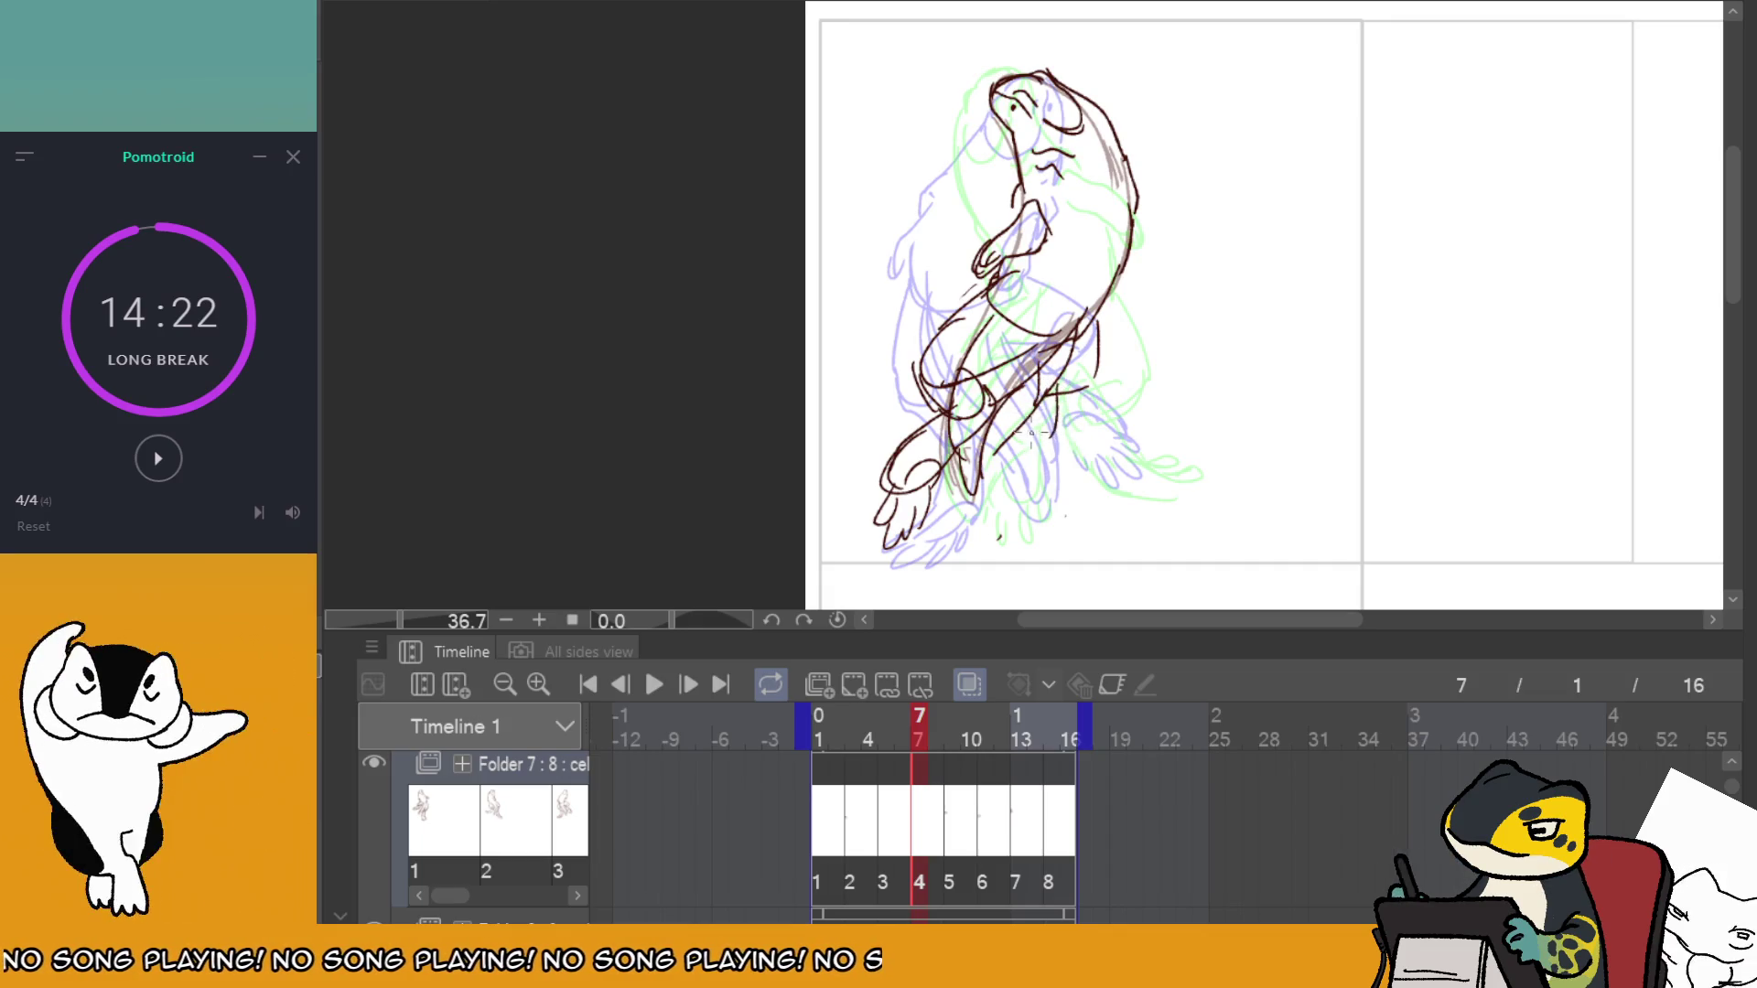
mouse_move(1064, 383)
left_mouse_down()
mouse_move(1052, 458)
mouse_move(989, 473)
mouse_move(996, 486)
mouse_move(1024, 467)
left_mouse_up()
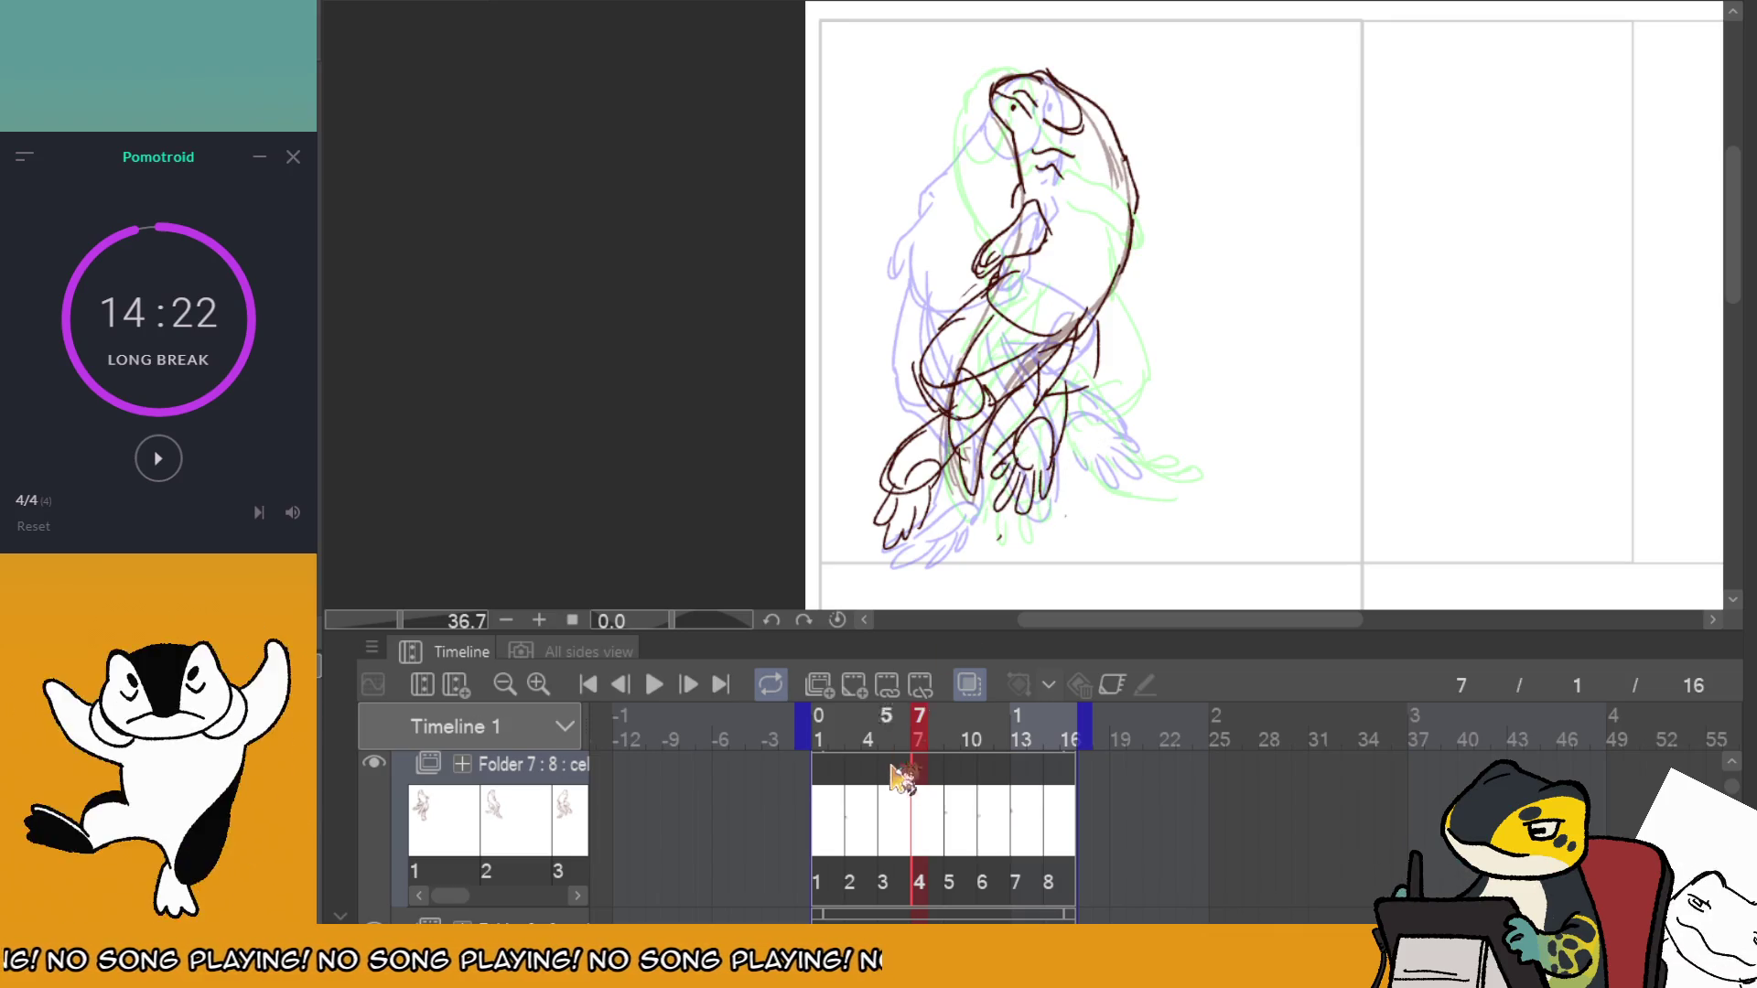
On frame 9, erase the dark lower-body and tail strokes and faint left-side lines.
left_click_drag(895, 776, 957, 750)
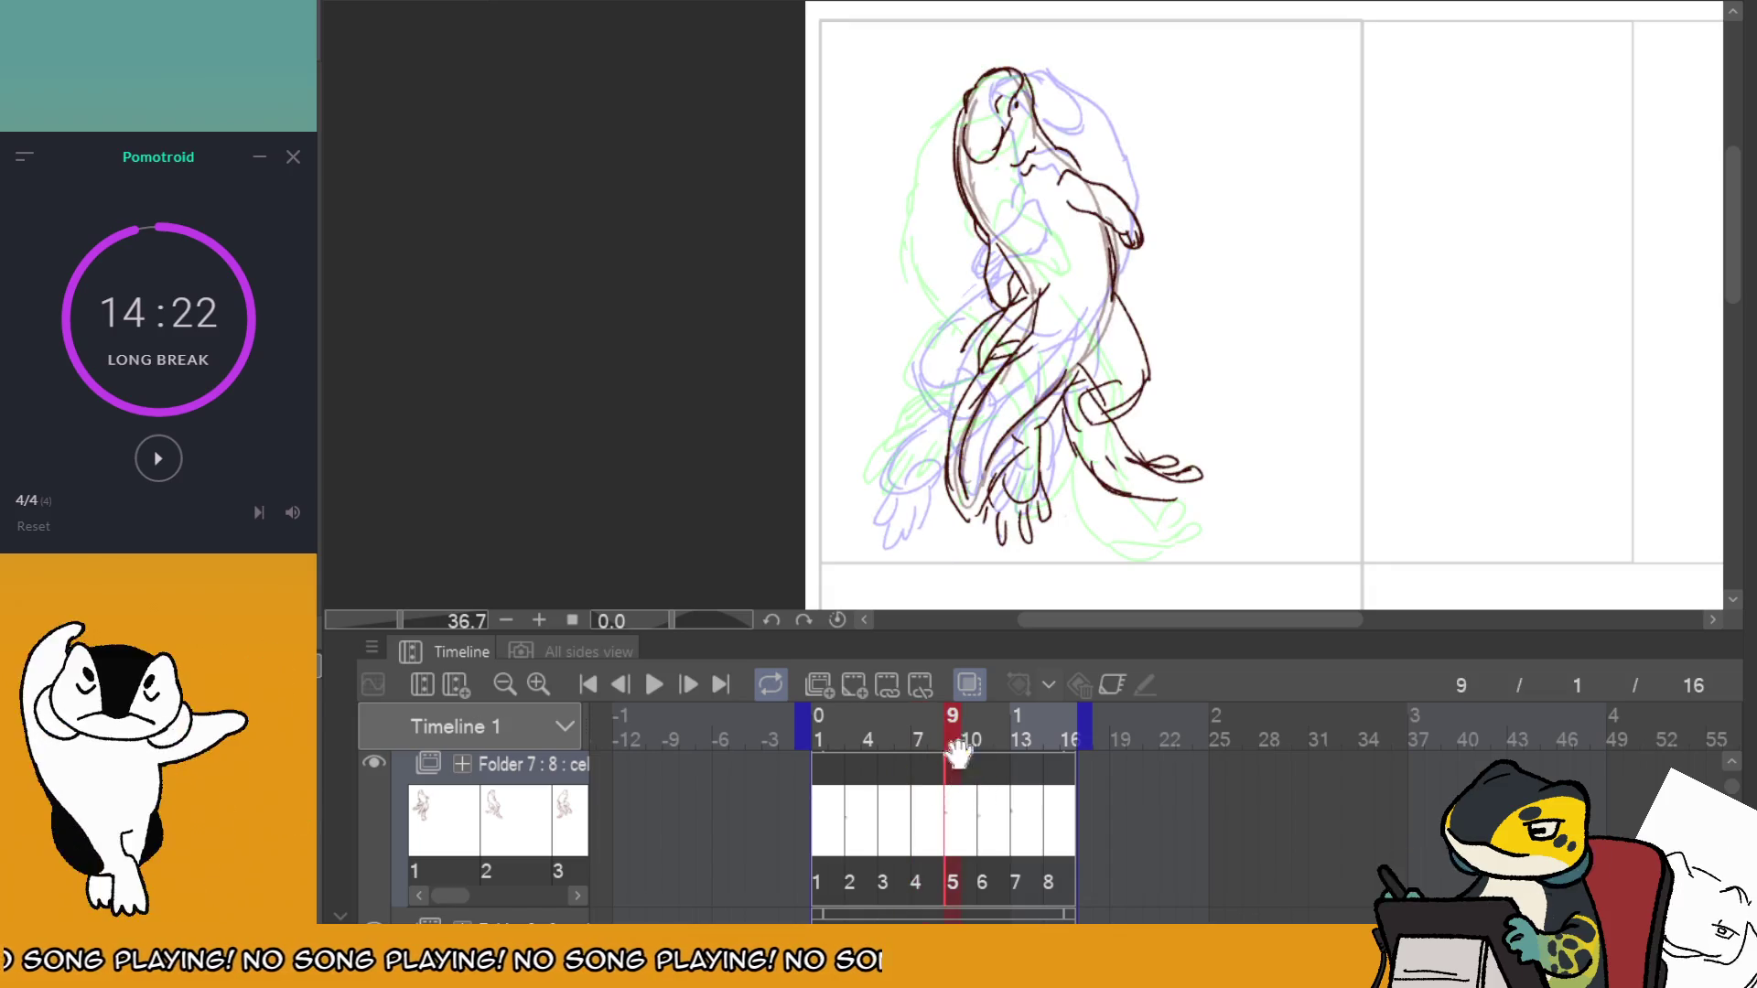
left_click_drag(1025, 348, 1043, 453)
mouse_move(1034, 512)
left_mouse_down()
mouse_move(1098, 385)
mouse_move(1101, 484)
mouse_move(1140, 498)
left_mouse_up()
left_click_drag(1002, 311, 974, 339)
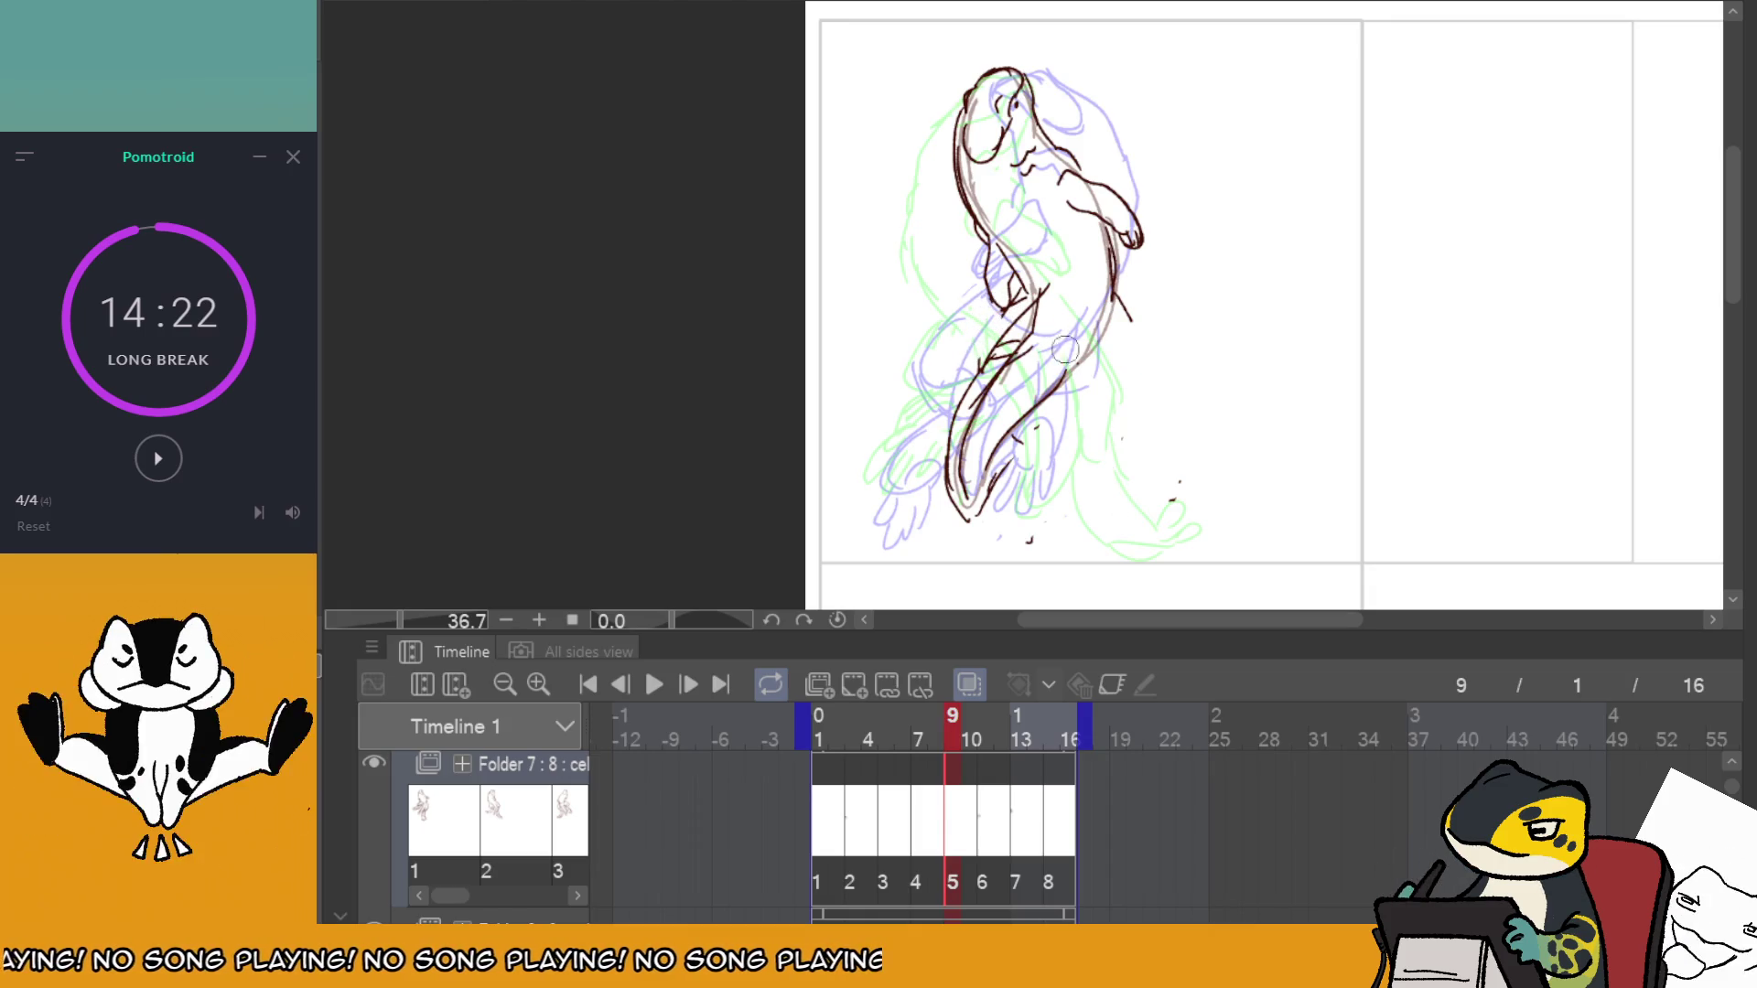
On frame 11, erase the dark leg strokes and old arm, keeping only the fingers.
left_click(973, 773)
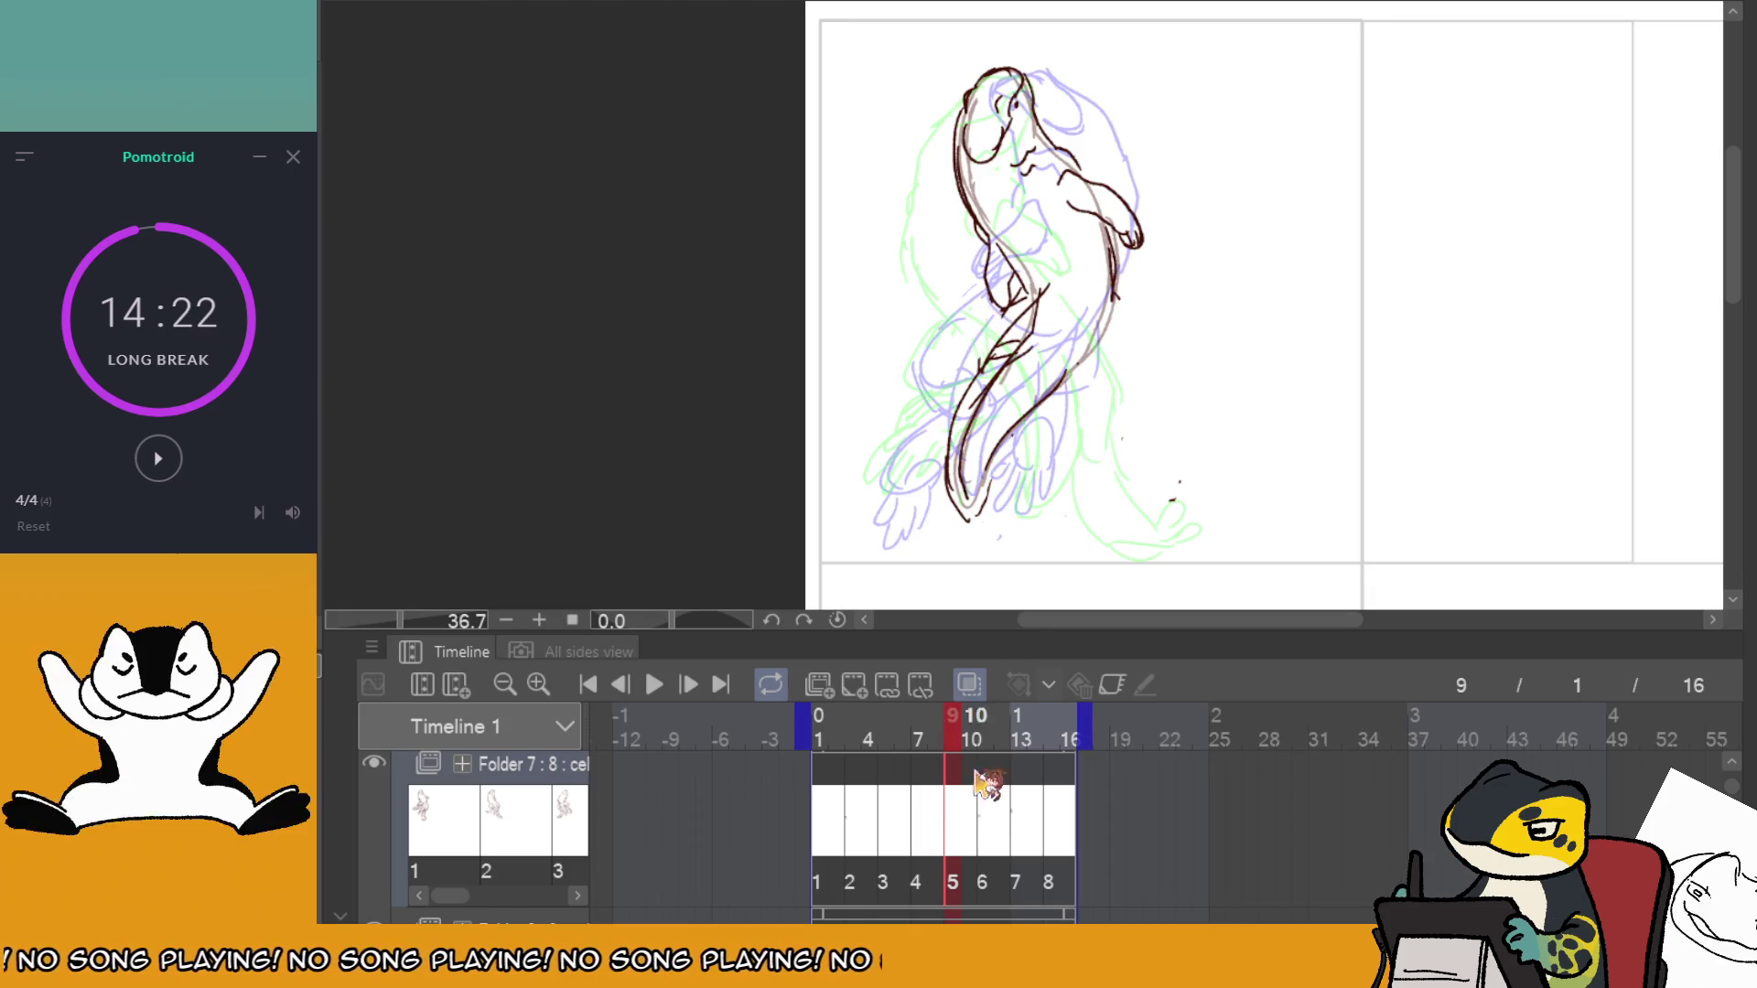
left_click(984, 780)
left_click_drag(1093, 472, 1151, 564)
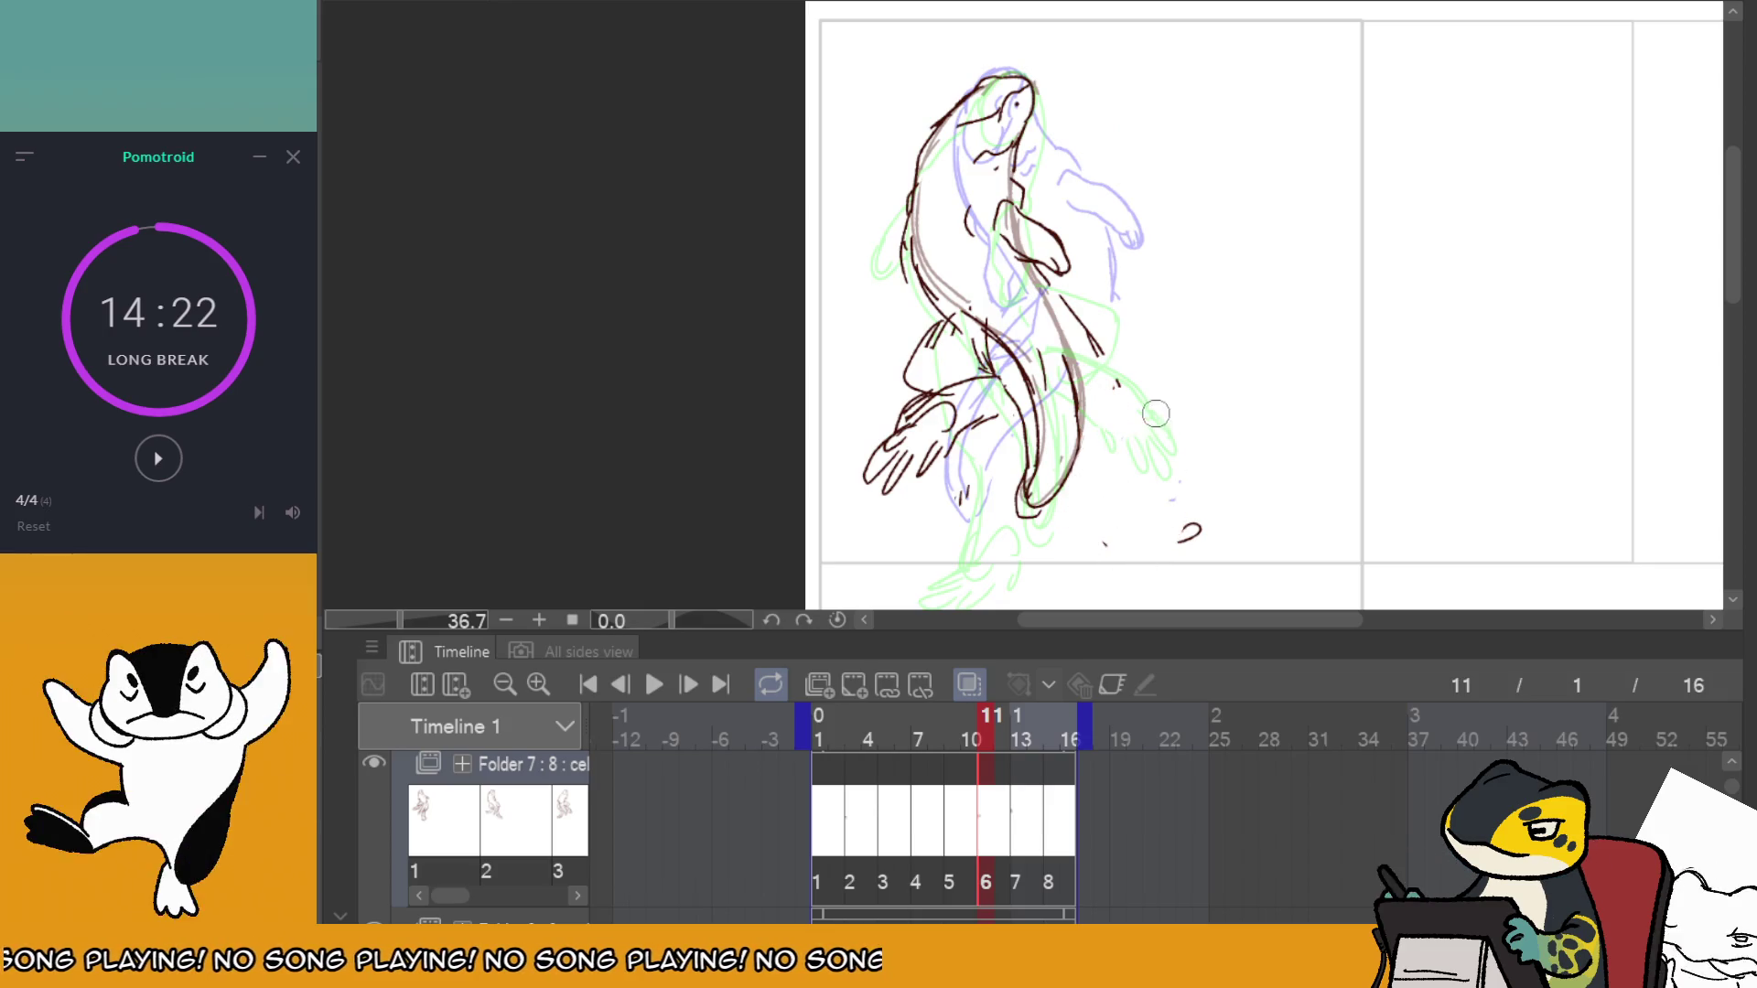
left_click_drag(1084, 323, 1135, 580)
mouse_move(970, 444)
left_mouse_down()
mouse_move(901, 416)
mouse_move(970, 526)
left_mouse_up()
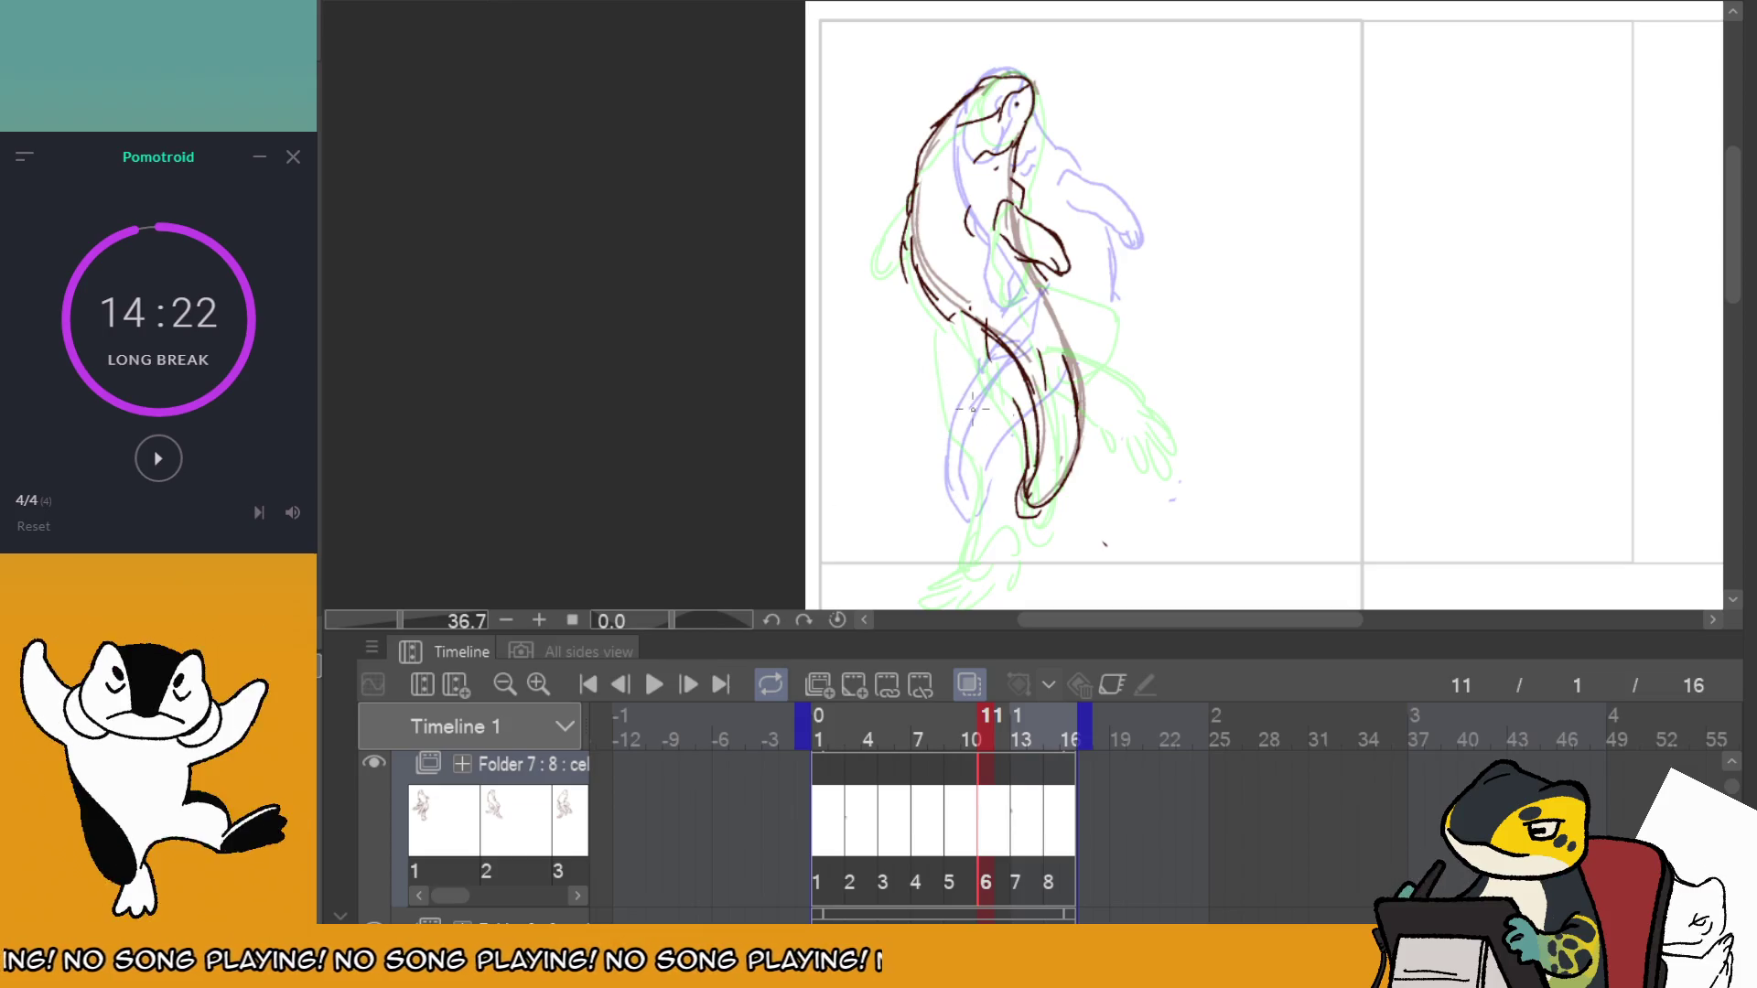
left_click(1025, 796)
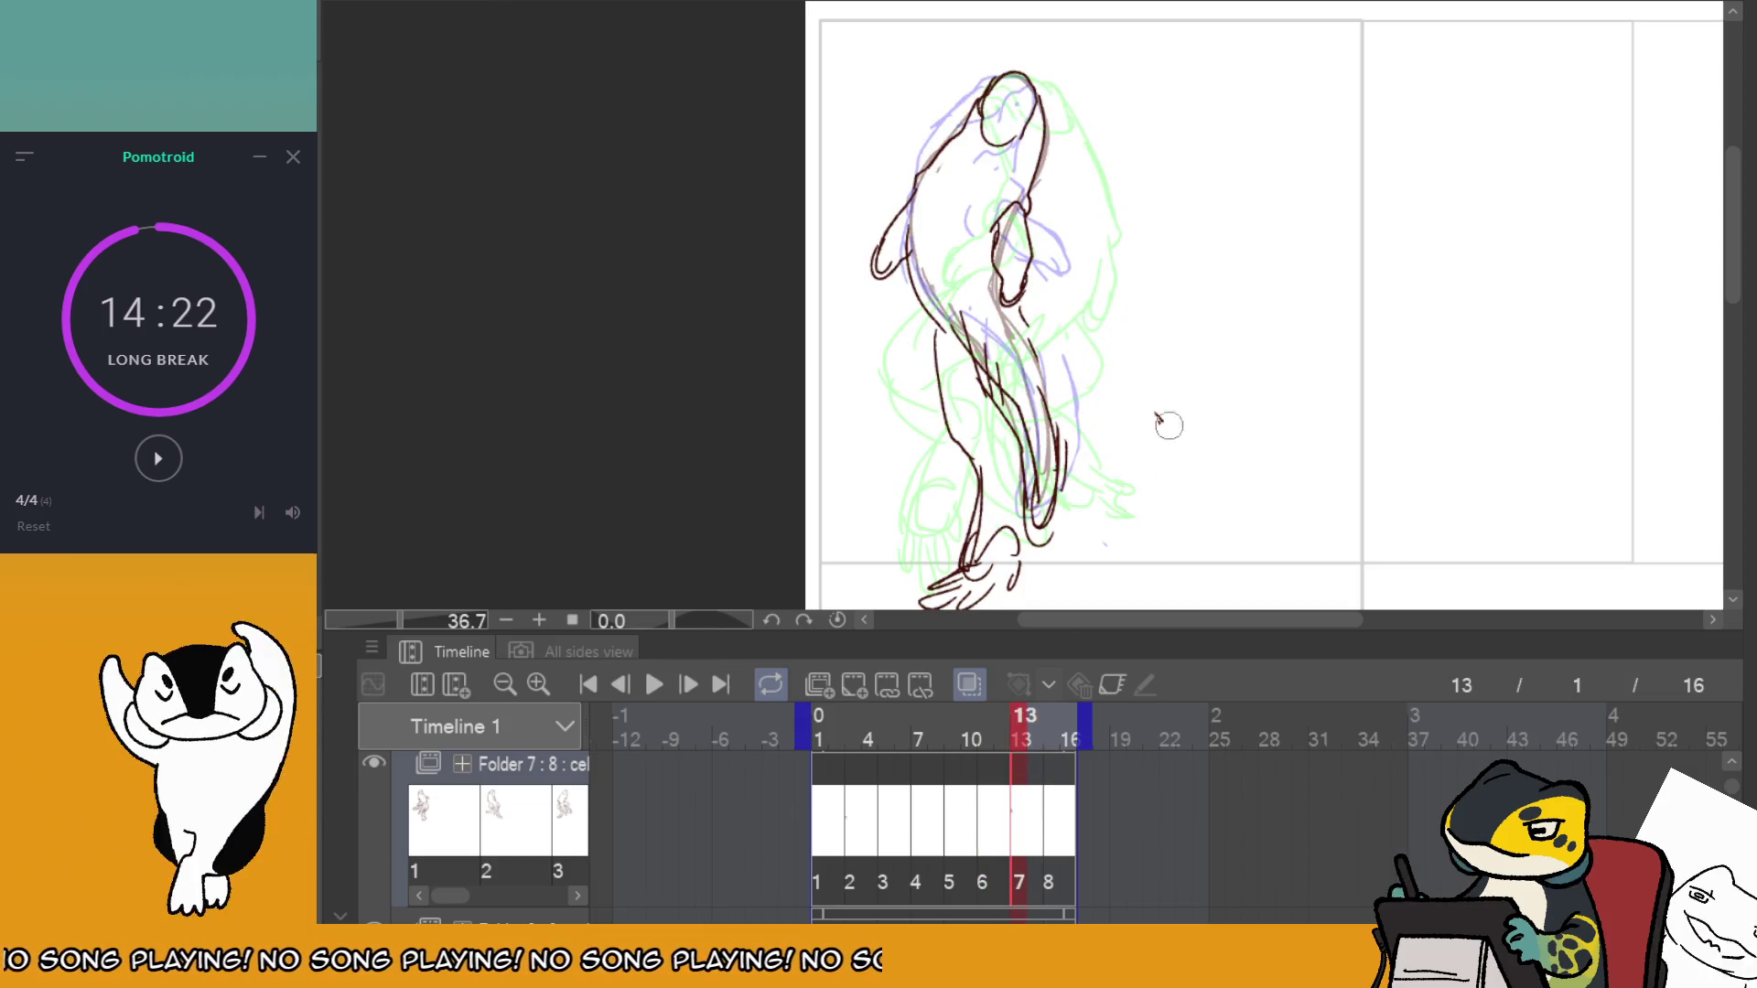
Erase the dark hands and arm lines on frames 13 and 15.
left_click_drag(1017, 572, 924, 540)
left_click_drag(965, 476, 984, 491)
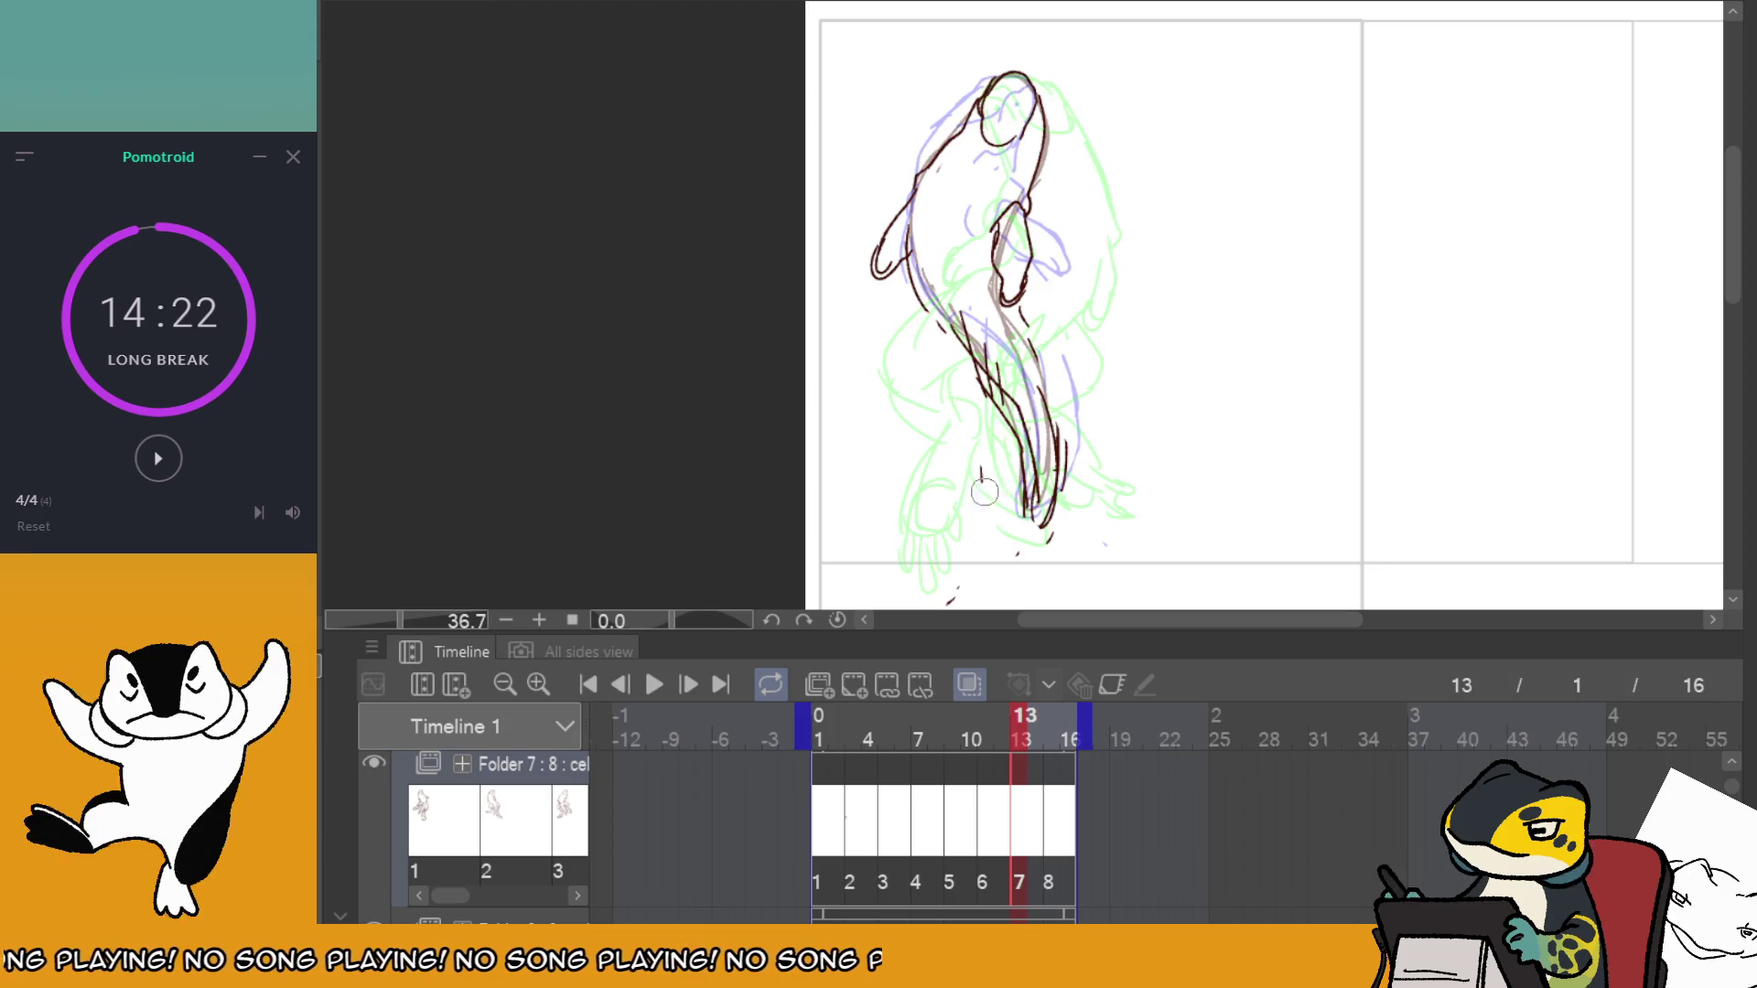
left_click(1057, 795)
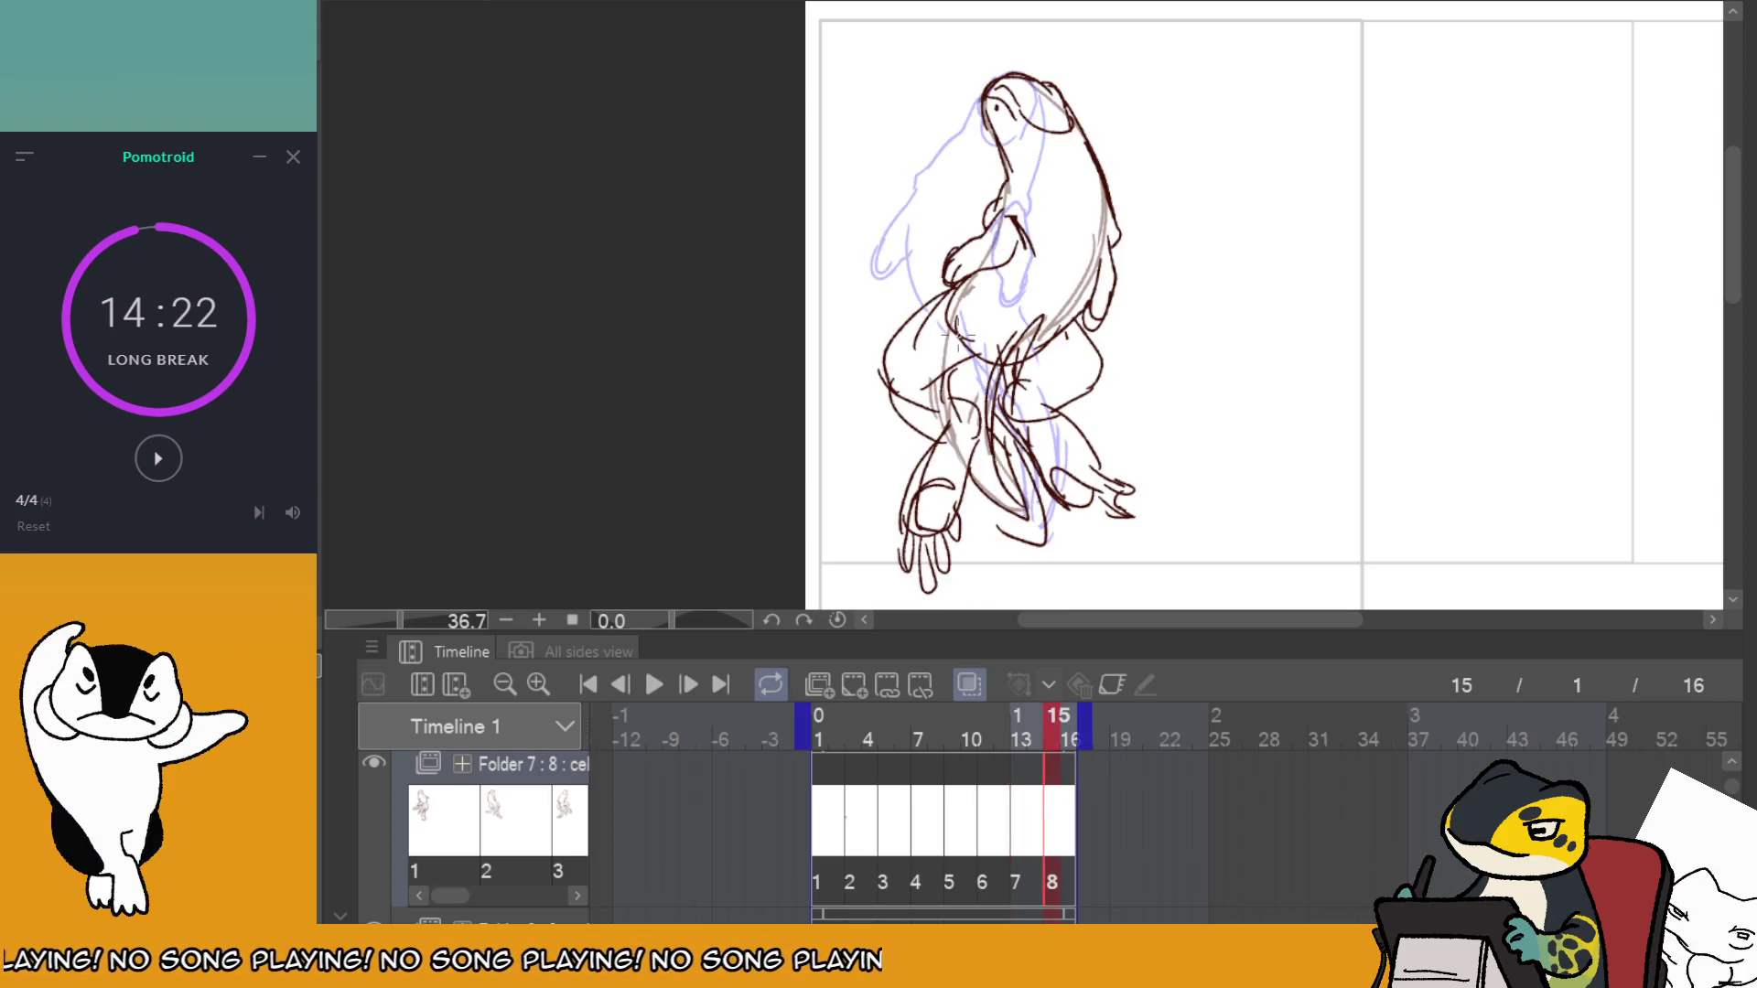
mouse_move(970, 366)
left_mouse_down()
mouse_move(915, 439)
mouse_move(970, 466)
left_mouse_up()
left_click_drag(924, 549, 889, 399)
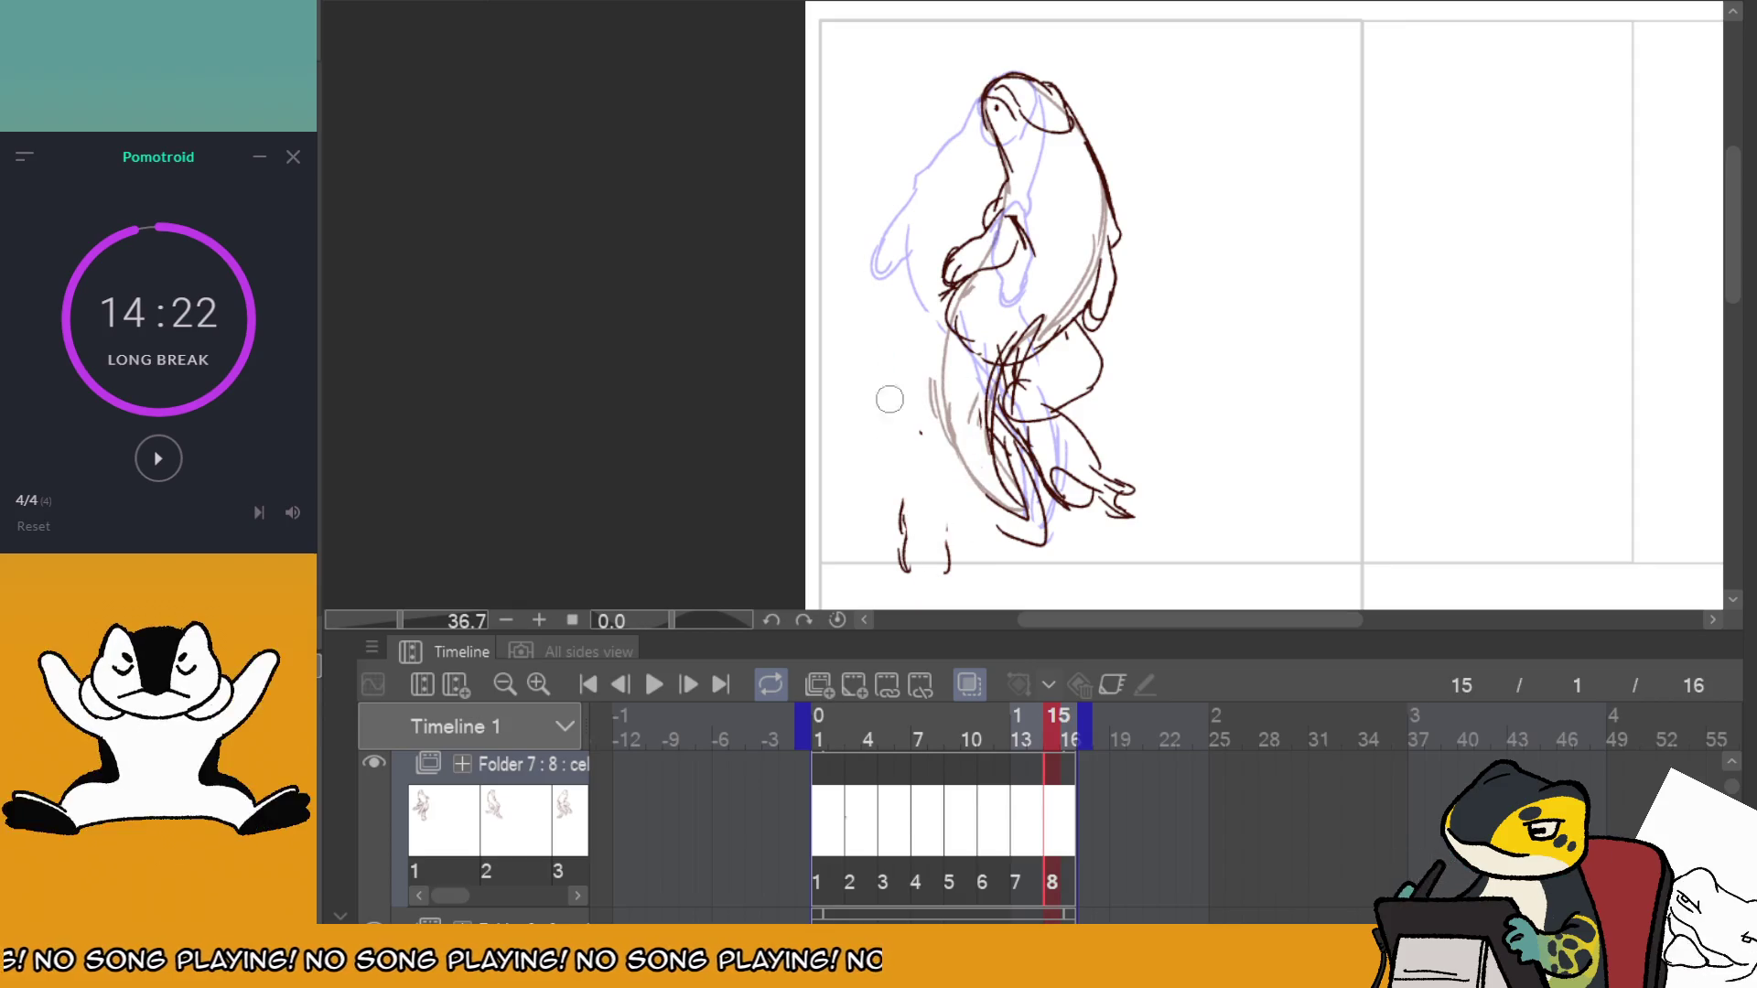
mouse_move(1081, 364)
left_mouse_down()
mouse_move(1093, 466)
mouse_move(1121, 507)
left_mouse_up()
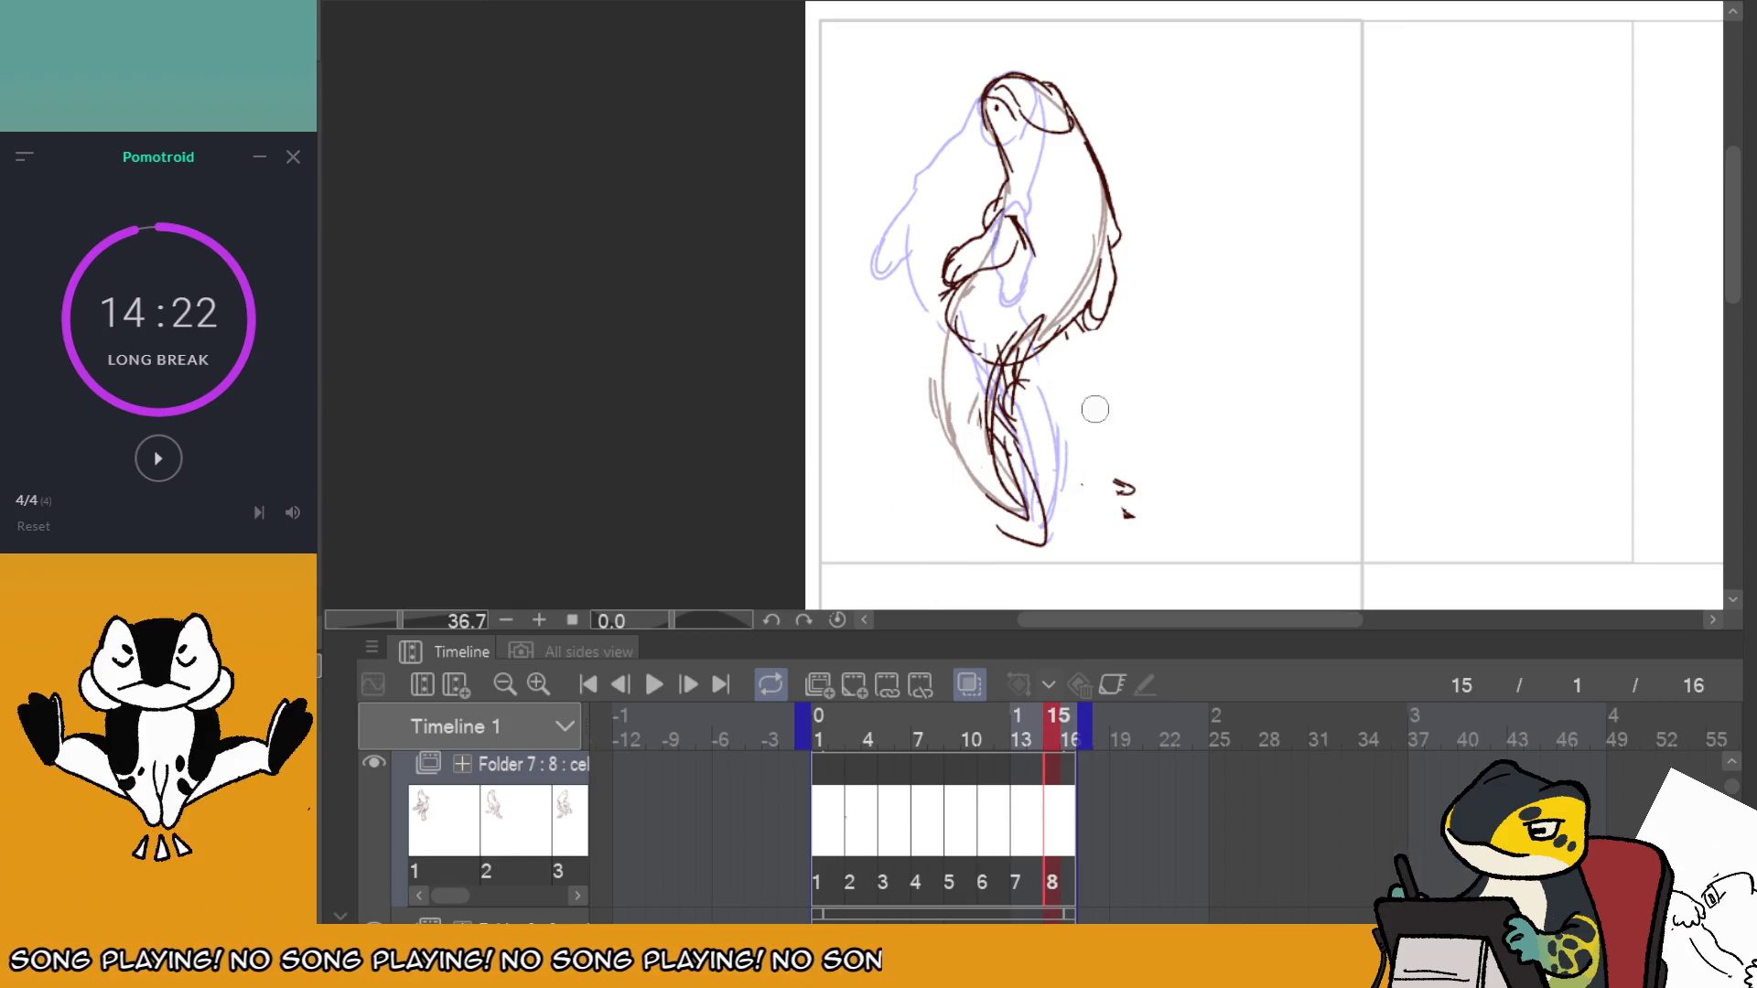
Compare frames 5–7, then redraw the right contour, lower body and feet on frame 9.
left_click(952, 792)
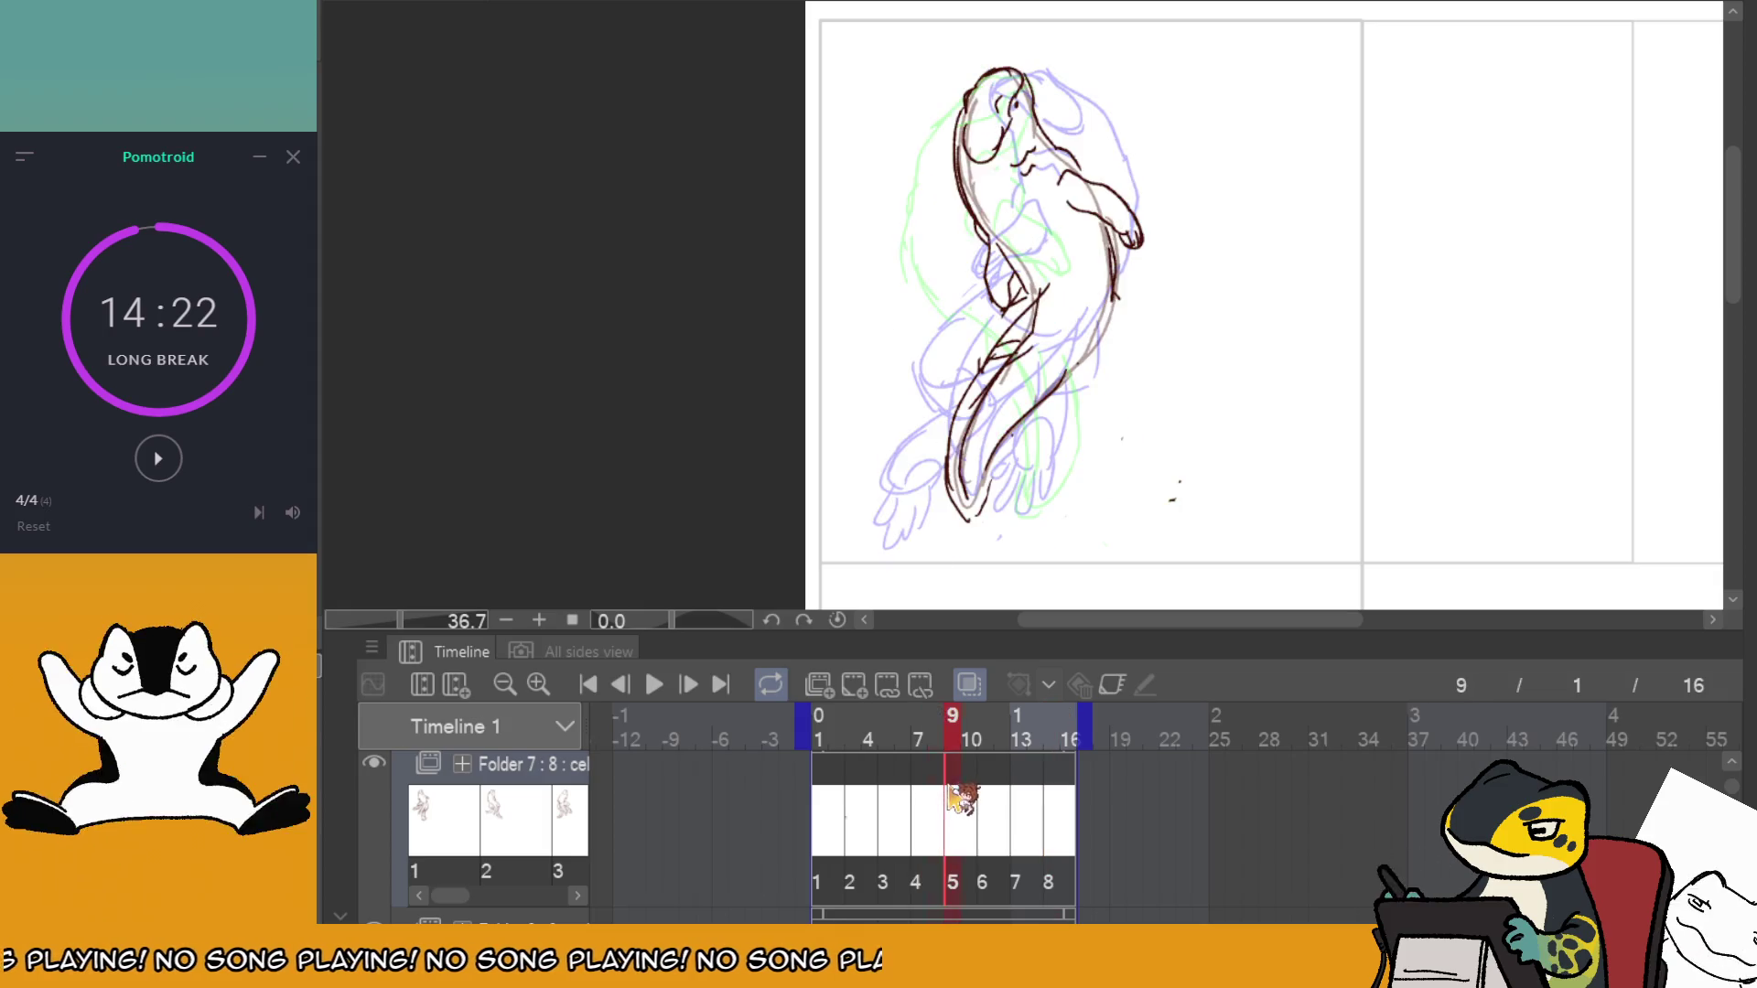
left_click_drag(924, 793, 904, 792)
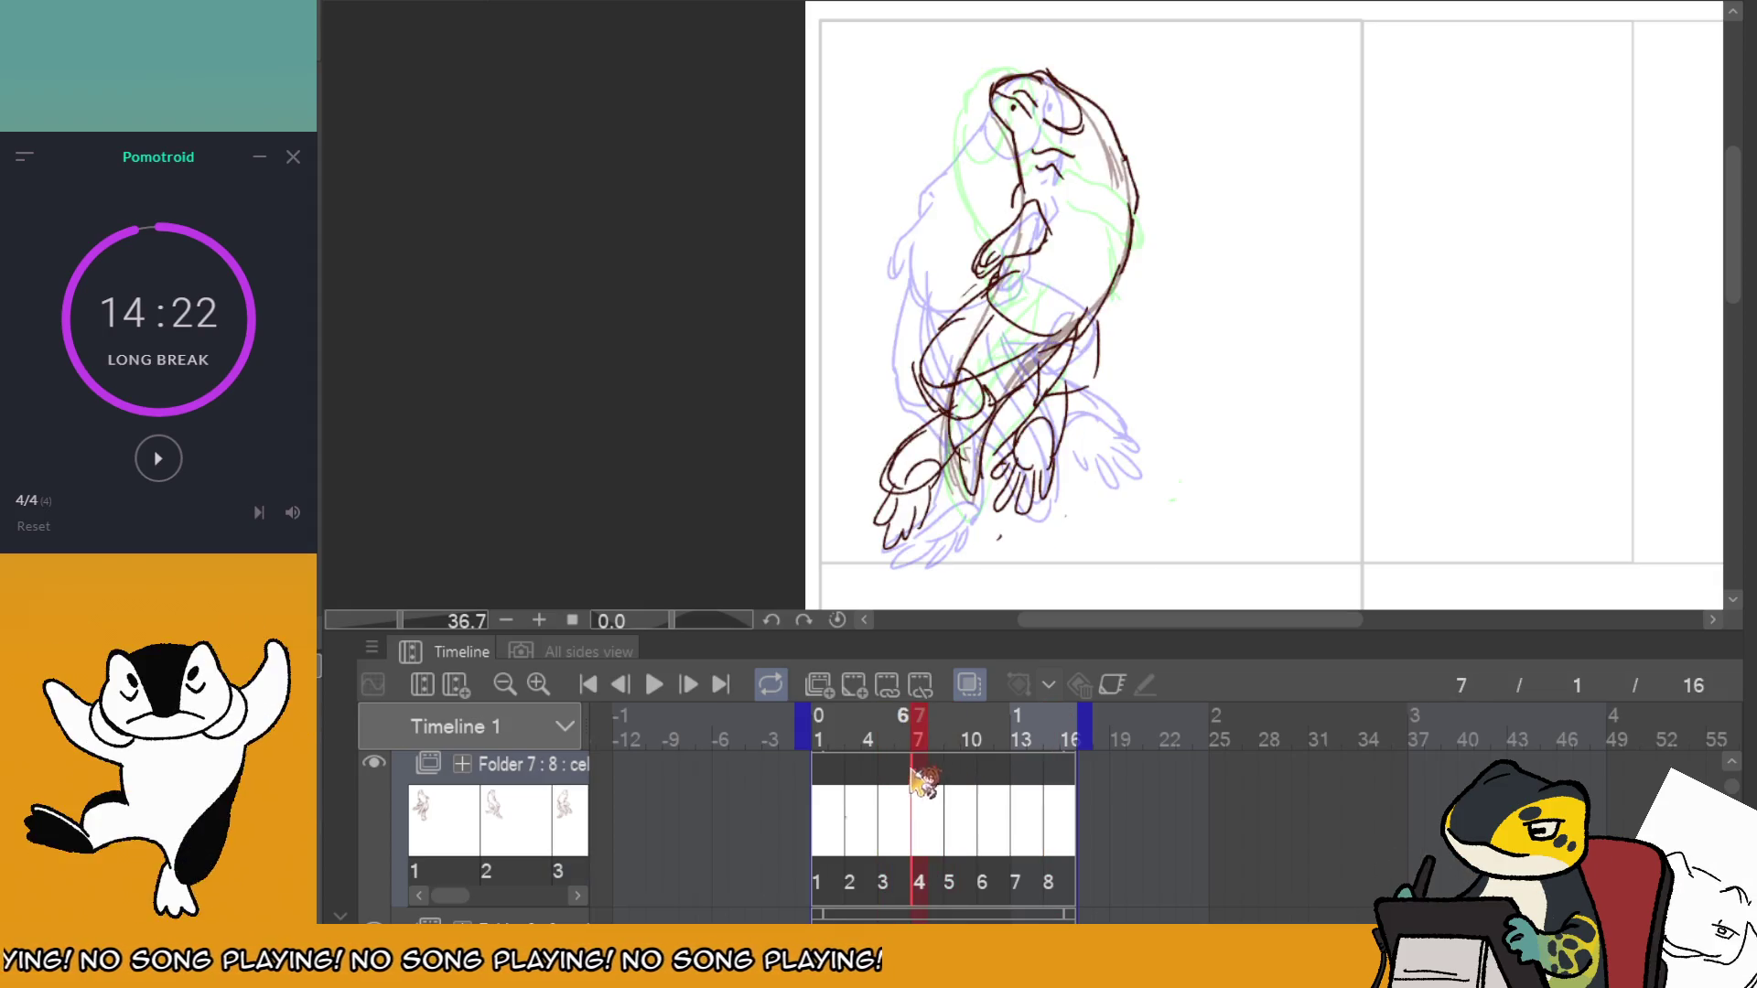
left_click(922, 792)
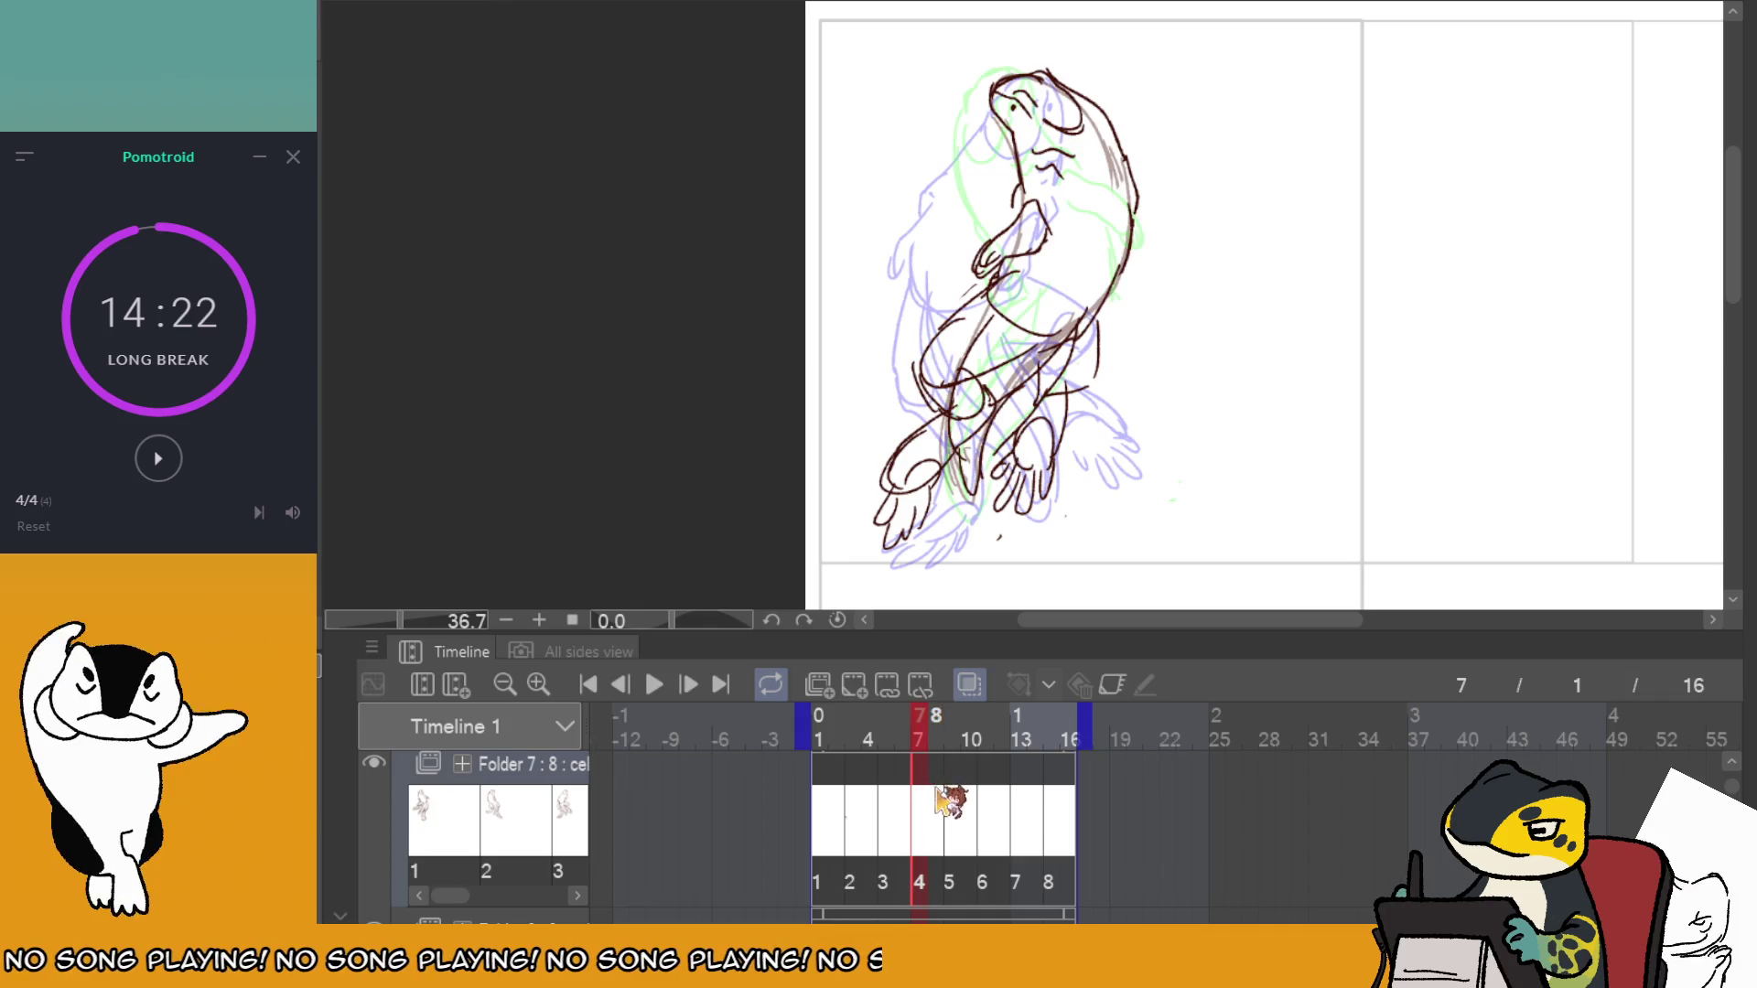
left_click(885, 792)
left_click(922, 792)
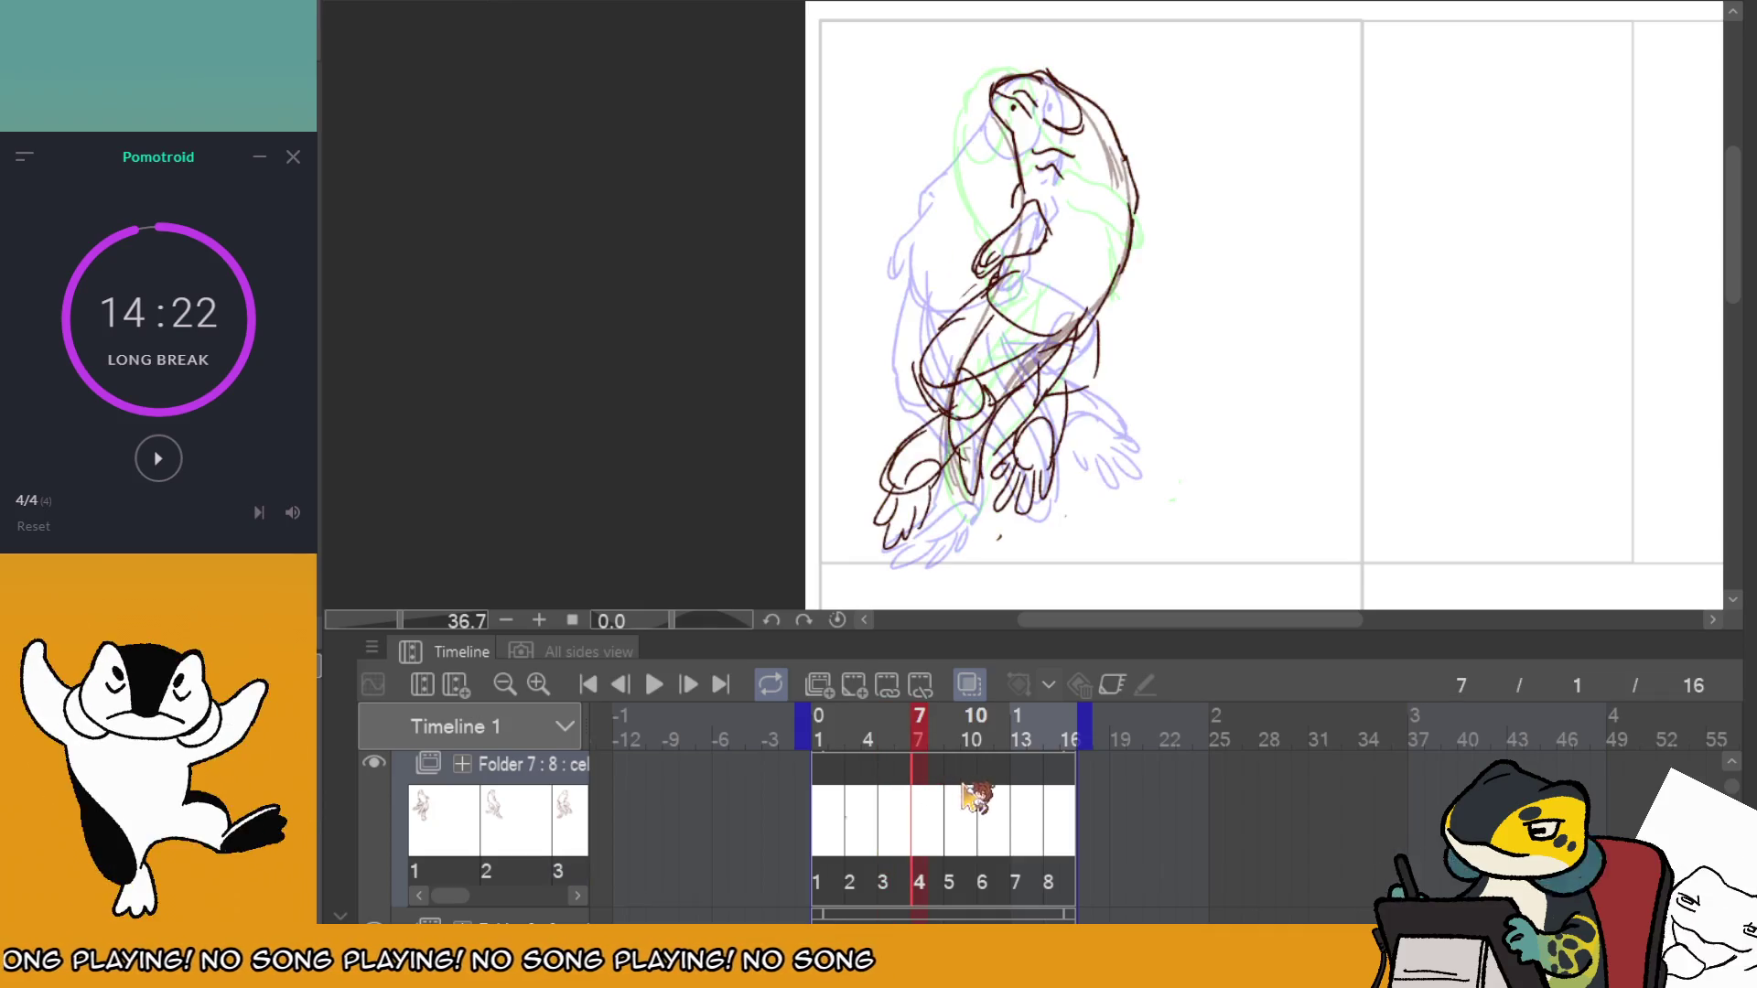
left_click(955, 759)
mouse_move(1111, 277)
left_mouse_down()
mouse_move(1072, 413)
mouse_move(1091, 411)
mouse_move(1006, 517)
left_mouse_up()
mouse_move(1066, 425)
left_mouse_down()
mouse_move(1062, 519)
mouse_move(1026, 555)
left_mouse_up()
left_click_drag(1051, 510, 1089, 560)
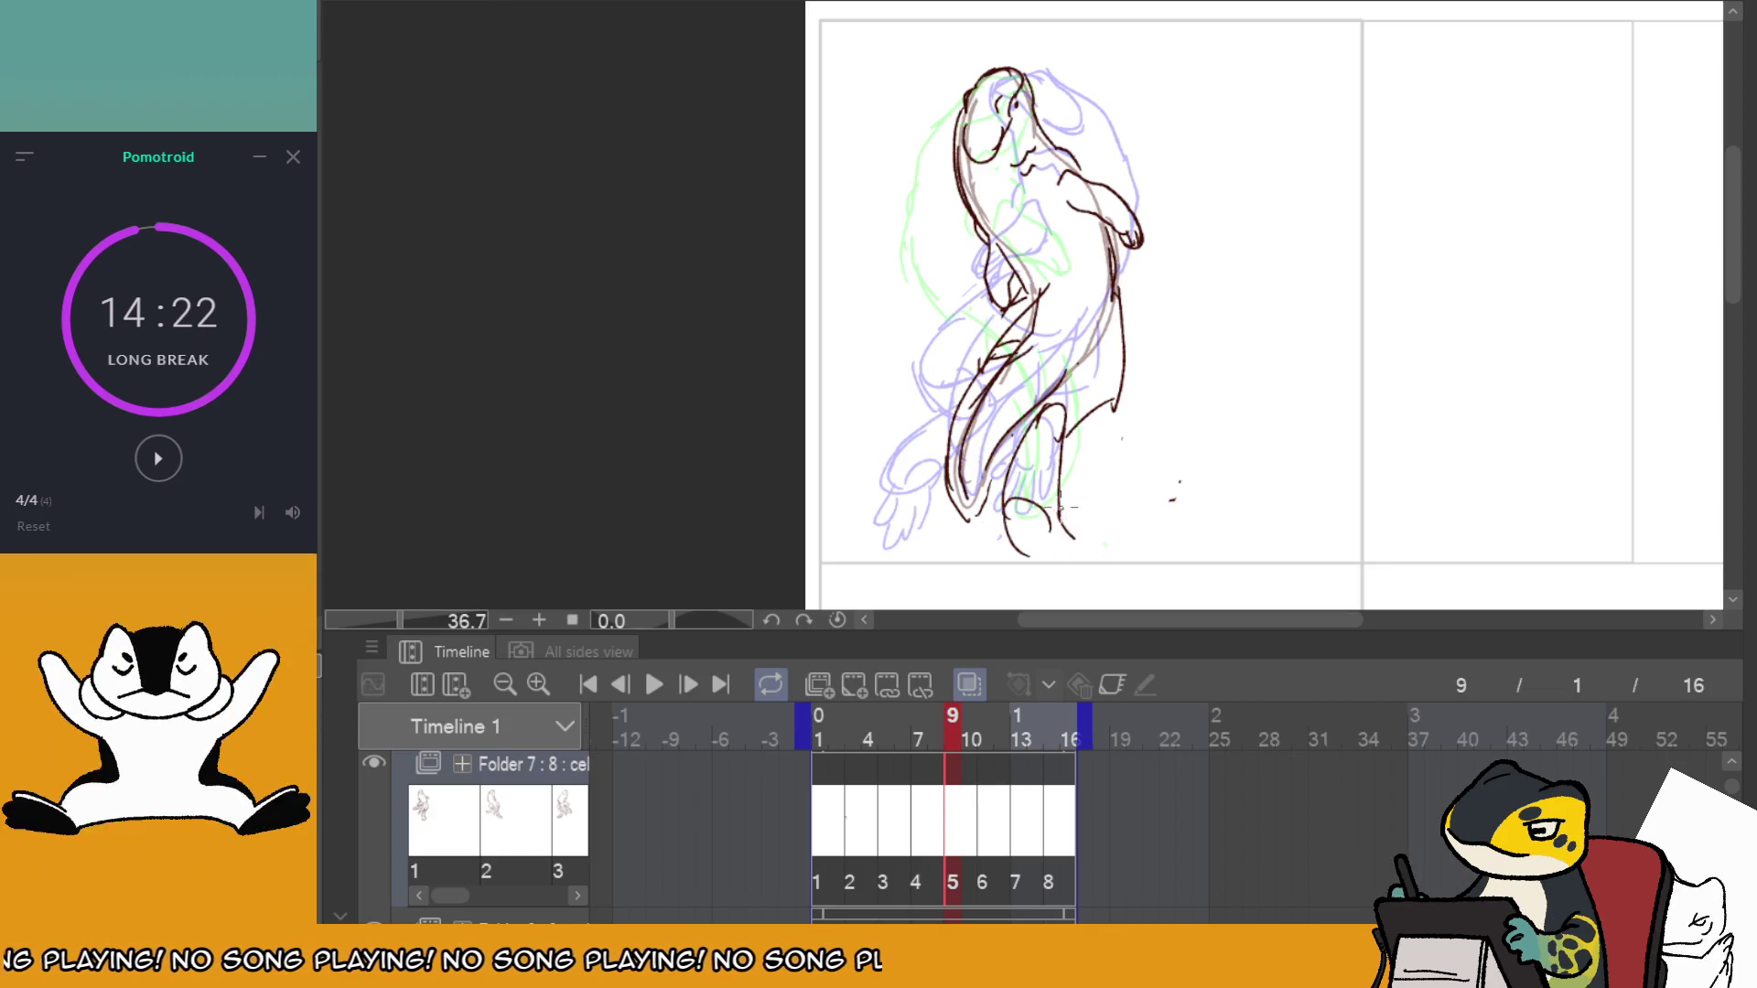
On frame 10, draw the foot's toes and an arm reaching out to the left.
left_click(853, 787)
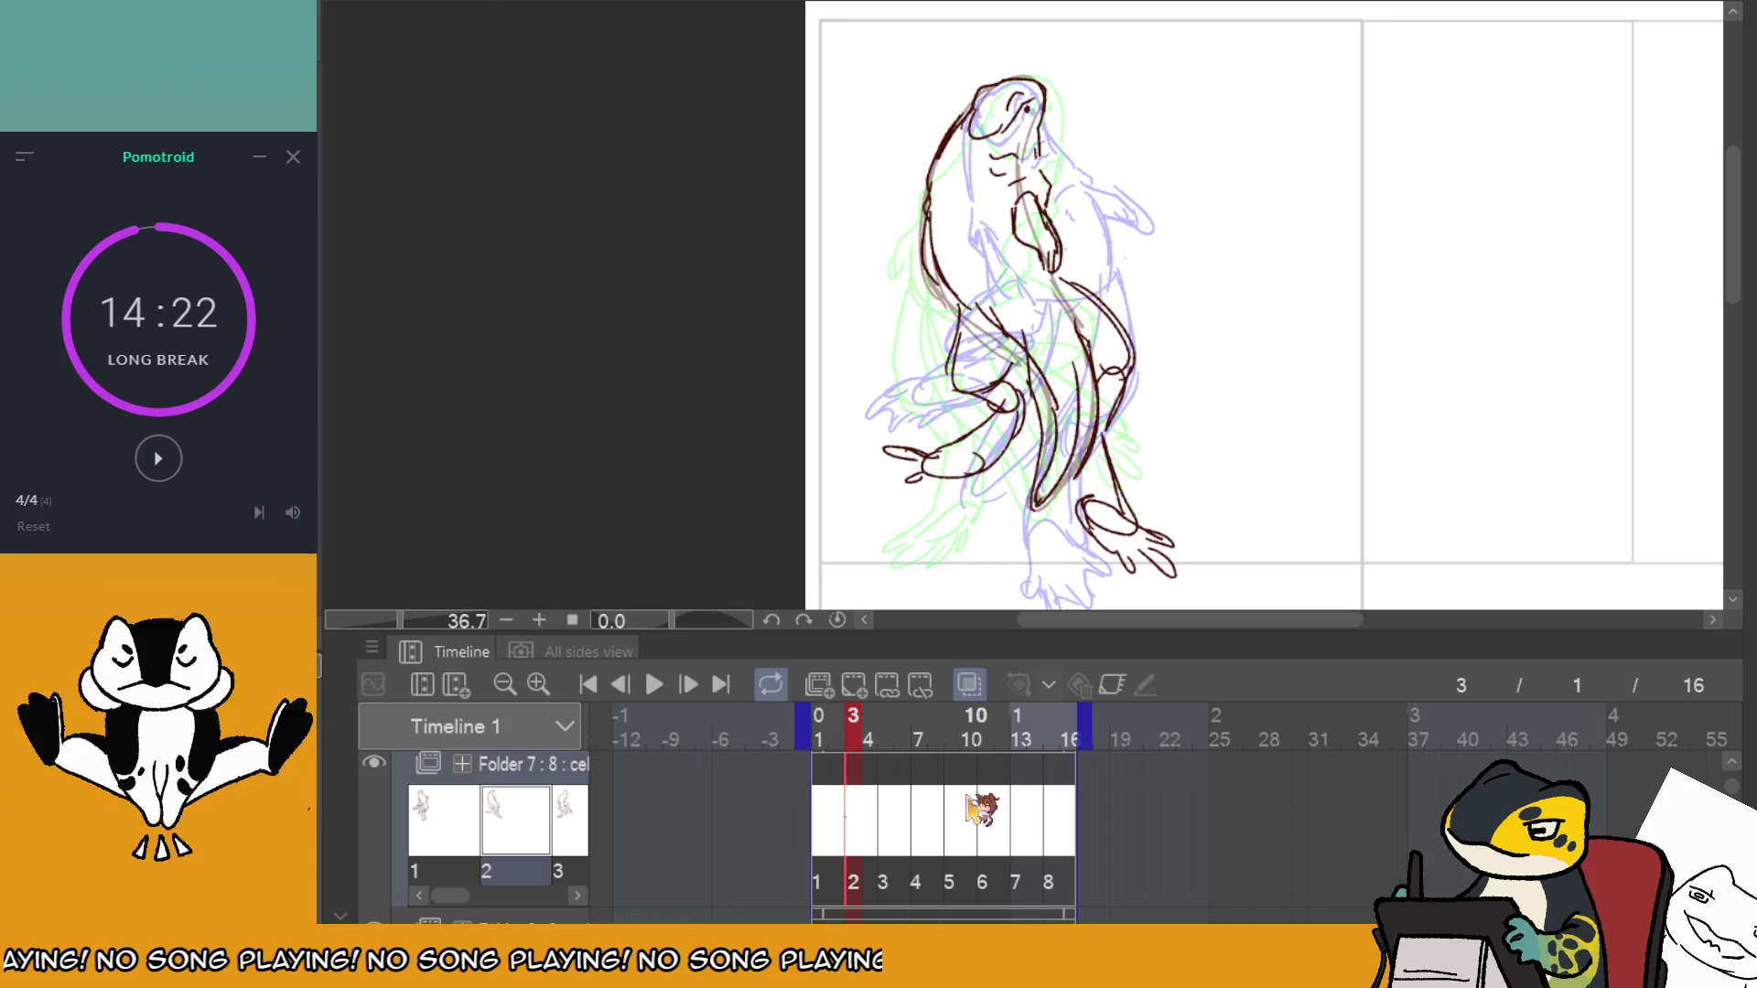
left_click(972, 803)
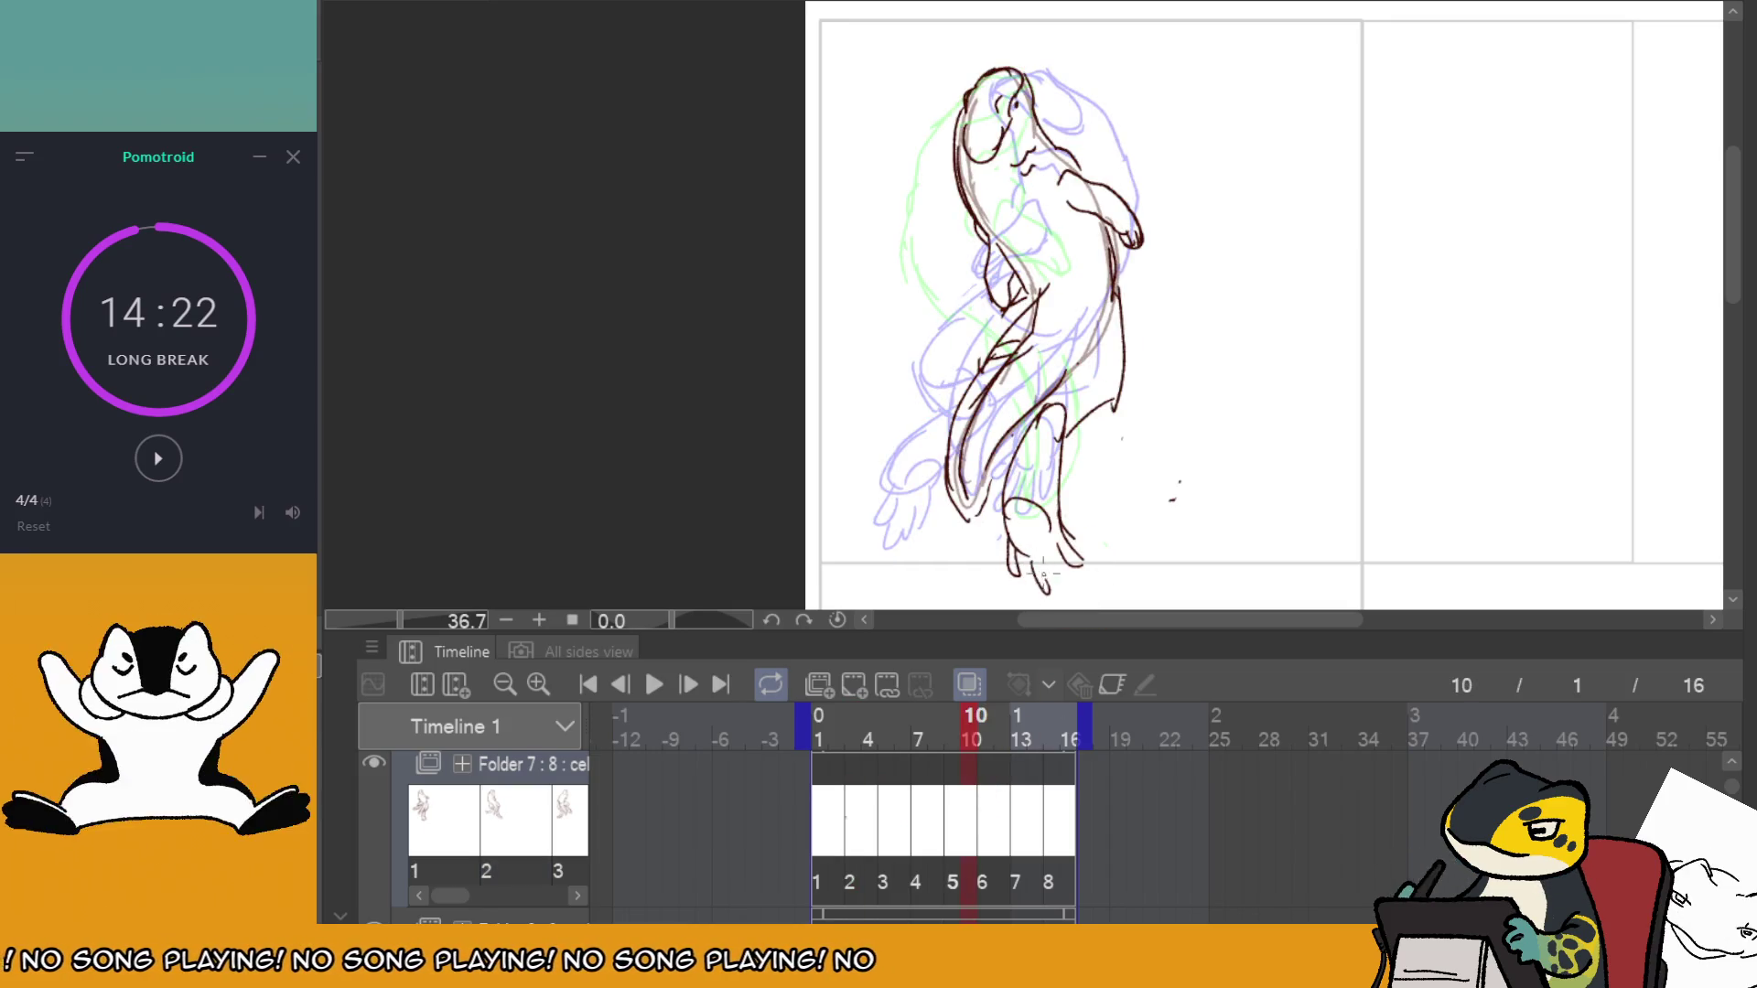
left_click_drag(1039, 562, 1059, 596)
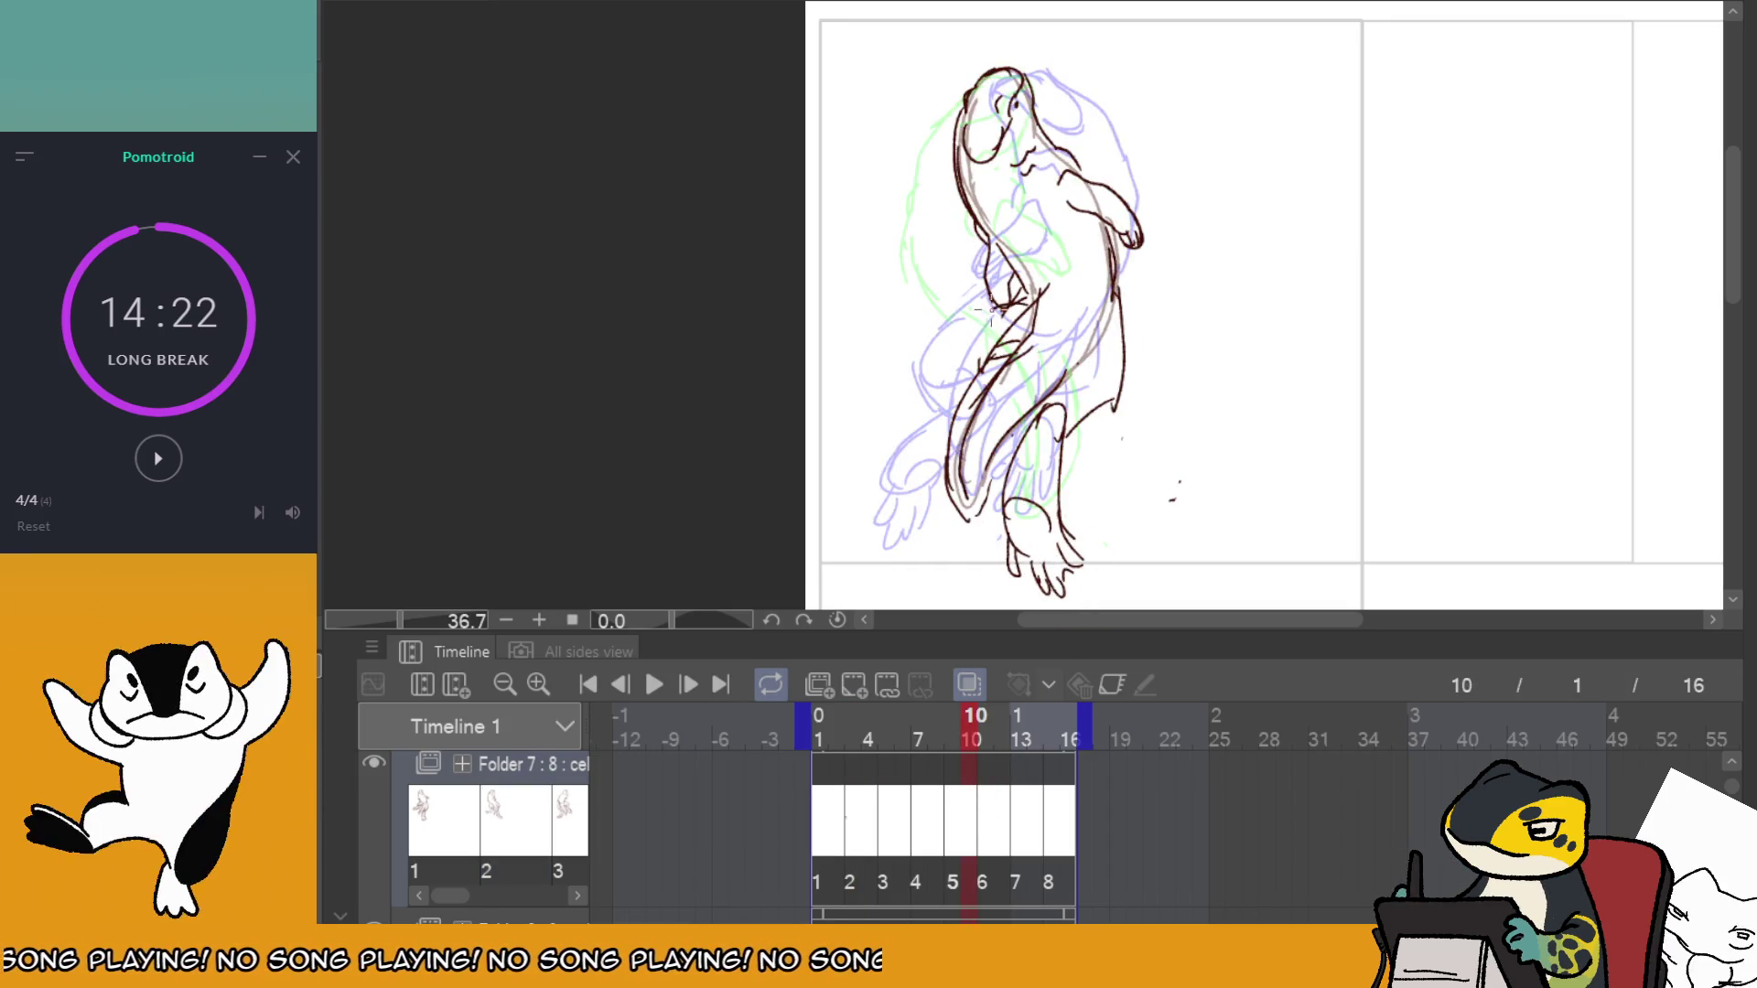
left_click_drag(1023, 302, 869, 423)
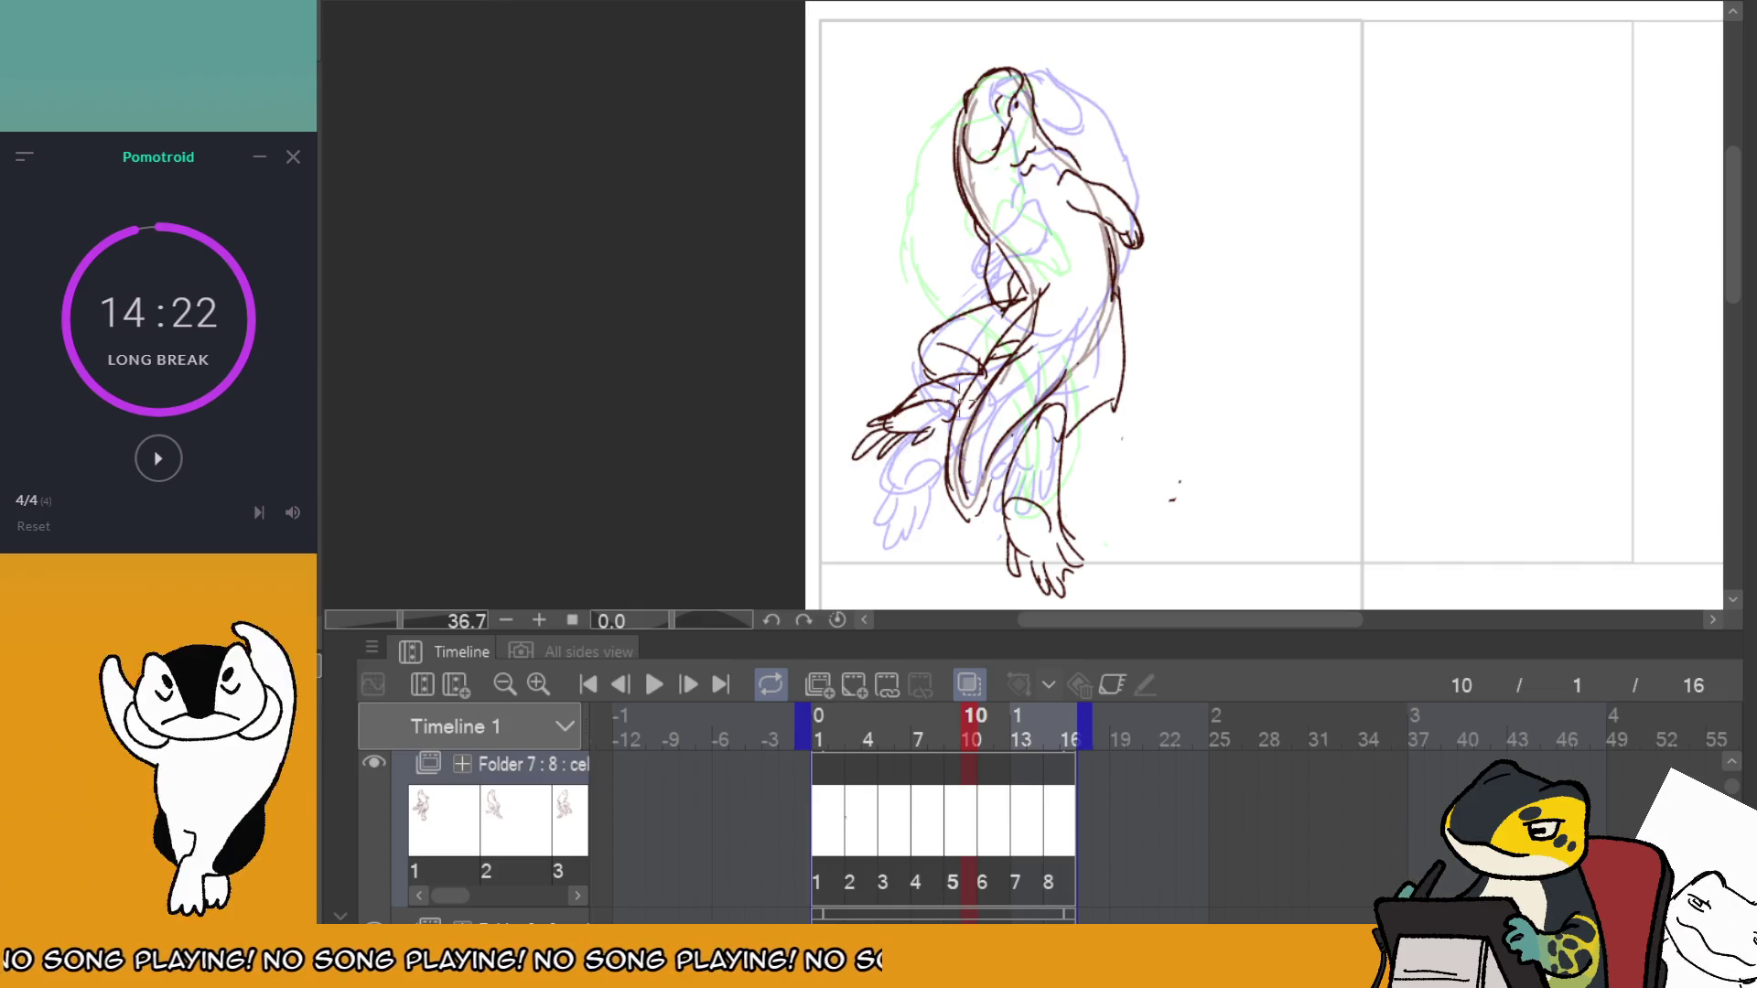
On frame 11, redraw the right-side body curve after several undone attempts.
left_click(990, 773)
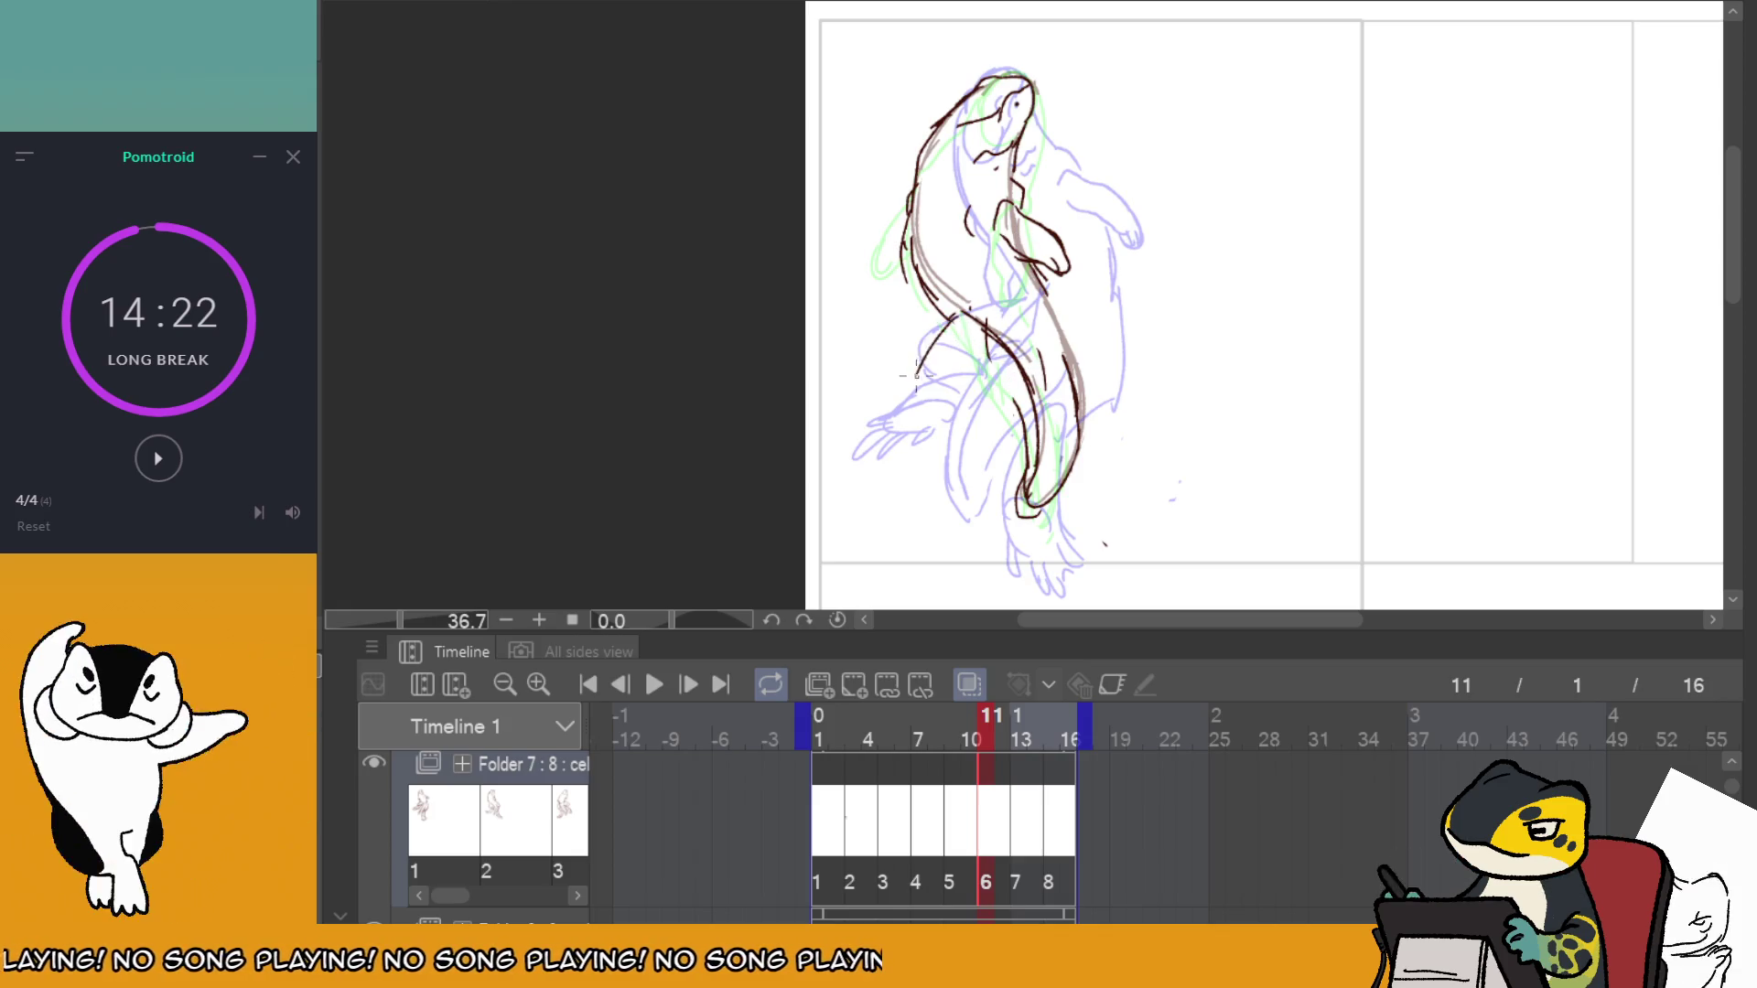
mouse_move(919, 389)
left_mouse_down()
mouse_move(988, 412)
mouse_move(993, 452)
mouse_move(932, 495)
mouse_move(963, 491)
left_mouse_up()
key("ctrl+z")
key("ctrl+z")
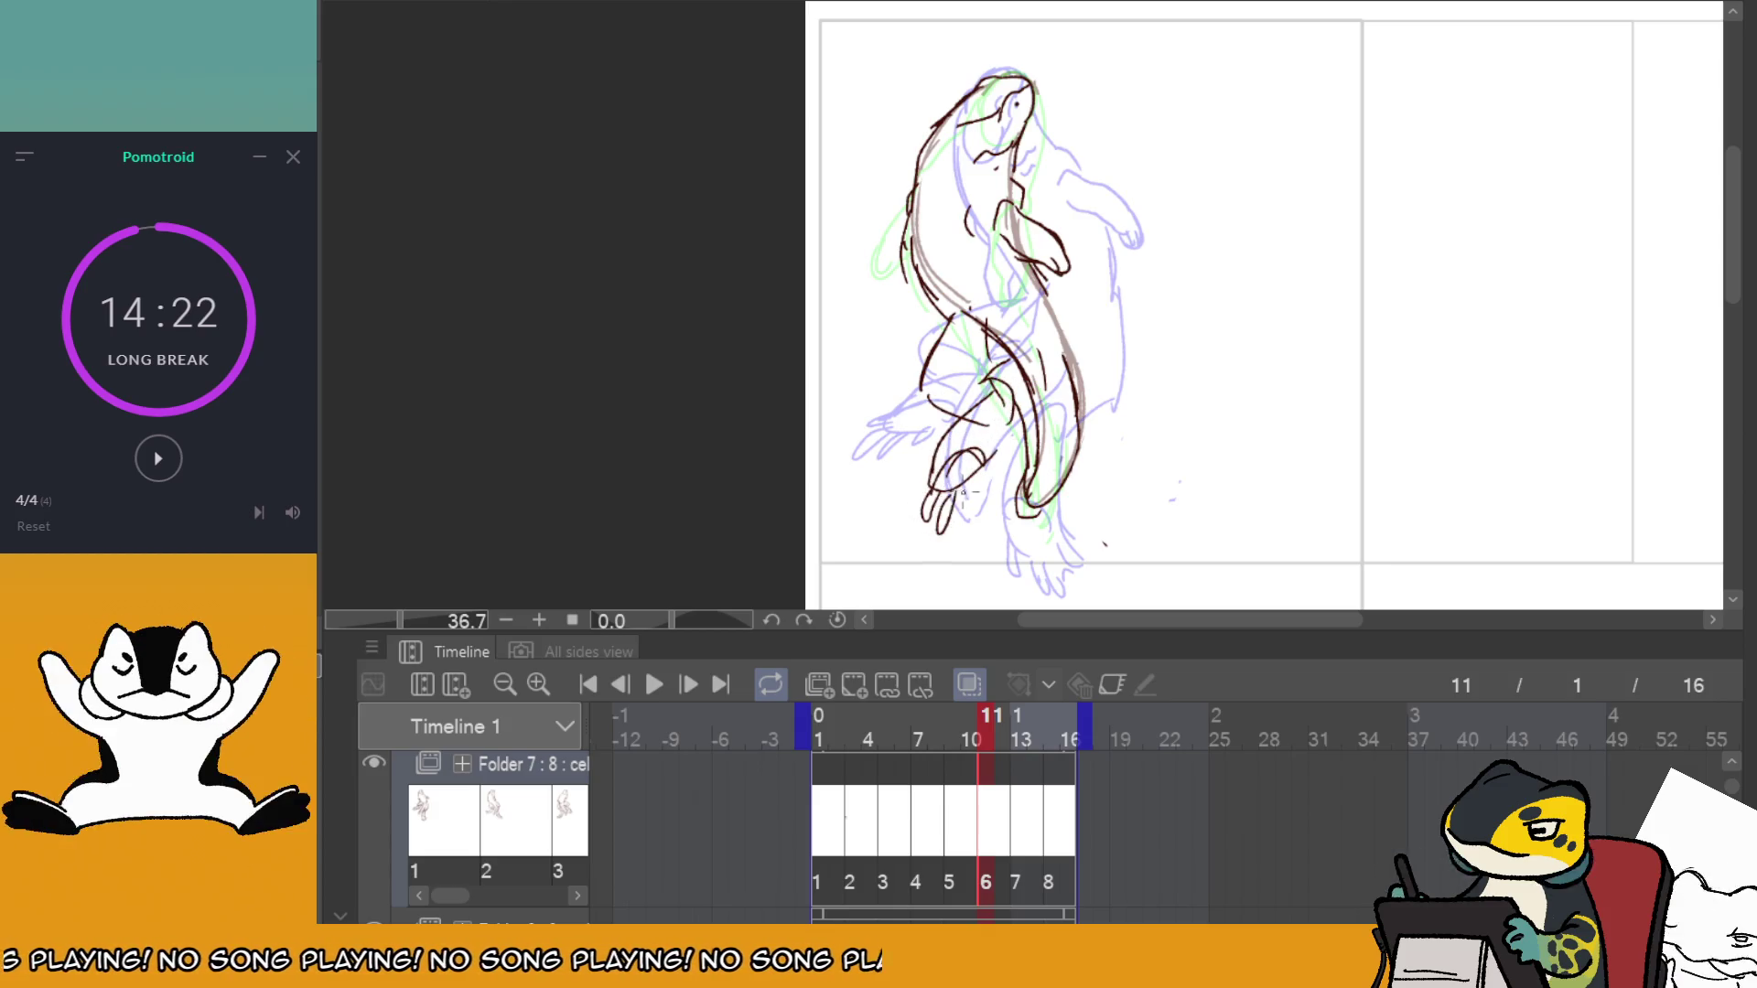
key("ctrl+z")
left_click_drag(1054, 298, 1105, 419)
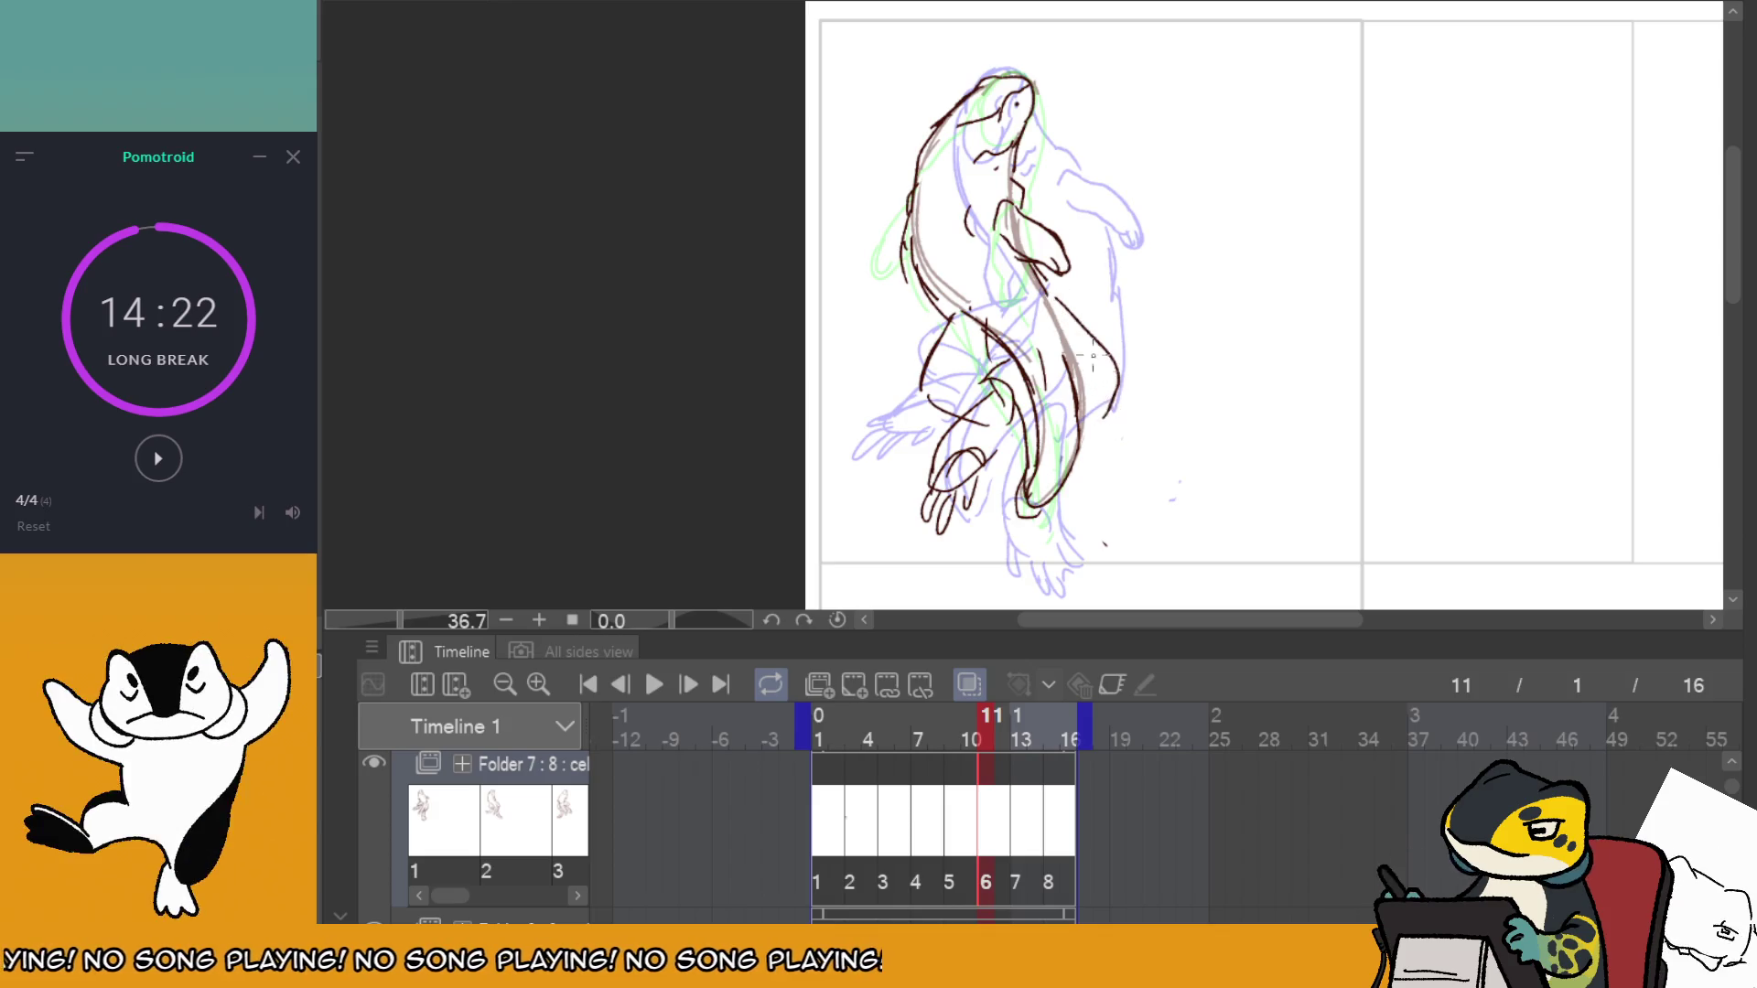
key("ctrl+z")
left_click_drag(1052, 300, 1100, 403)
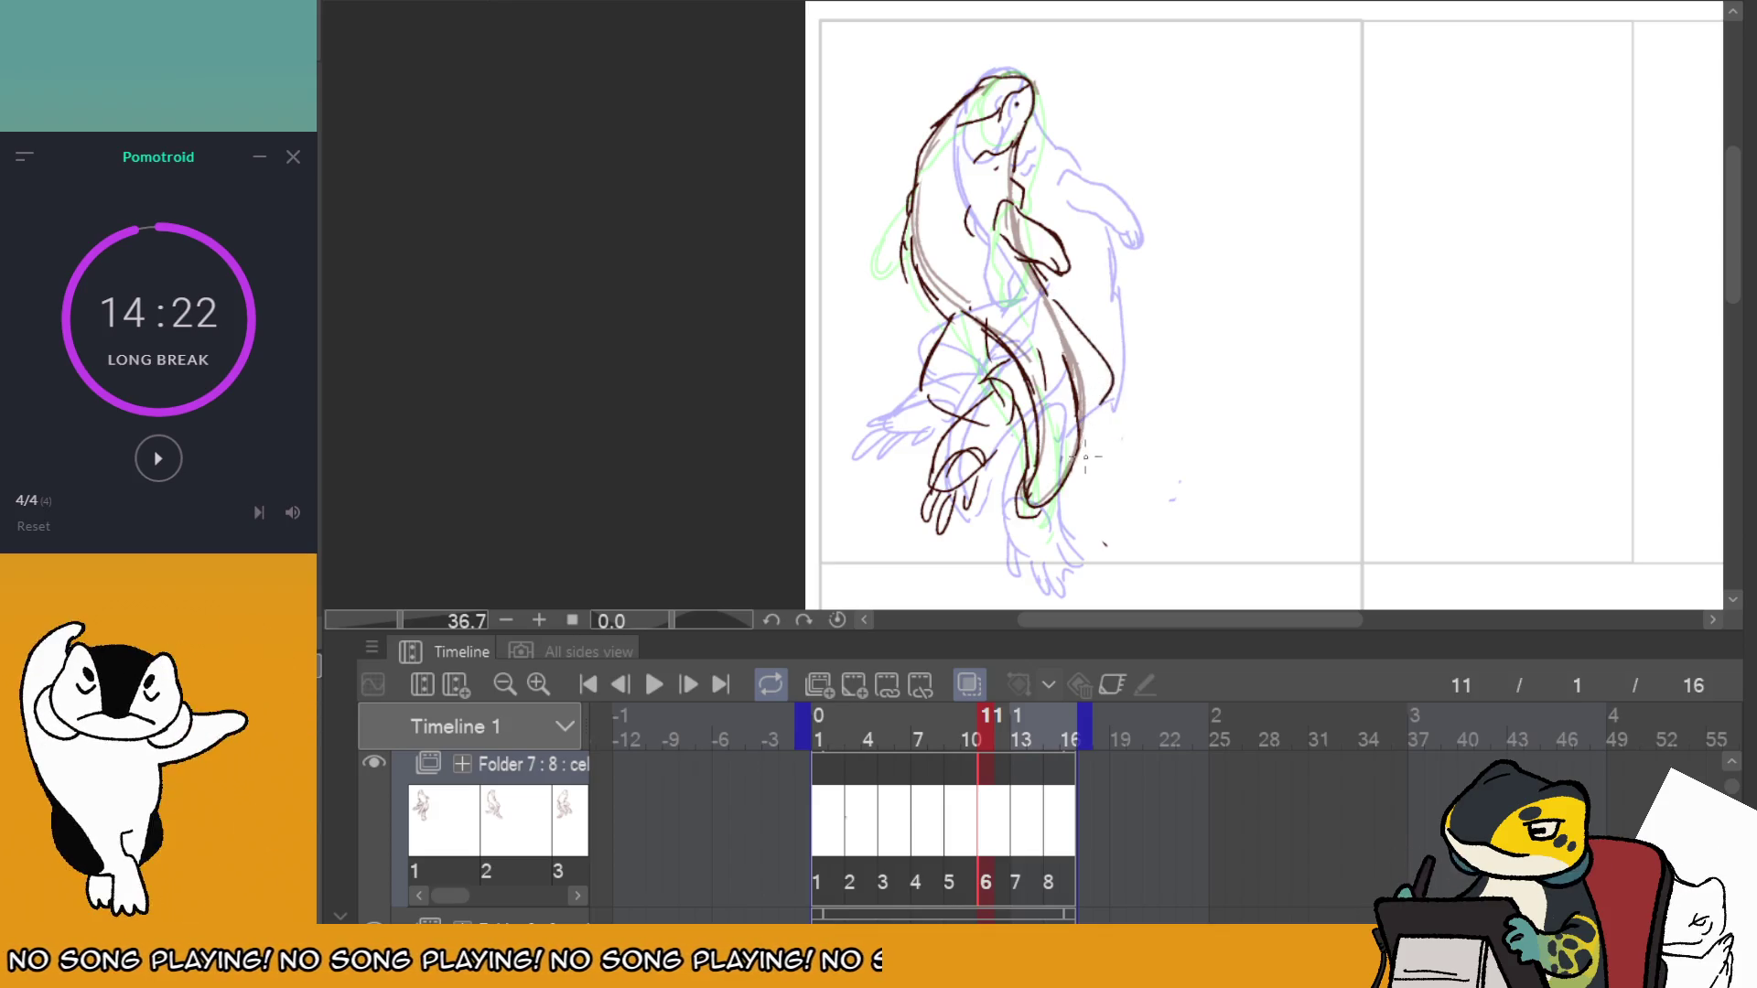
Redraw the left hand reaching further left and add a line to the lower legs.
key("ctrl+z")
key("ctrl+z")
key("ctrl+z")
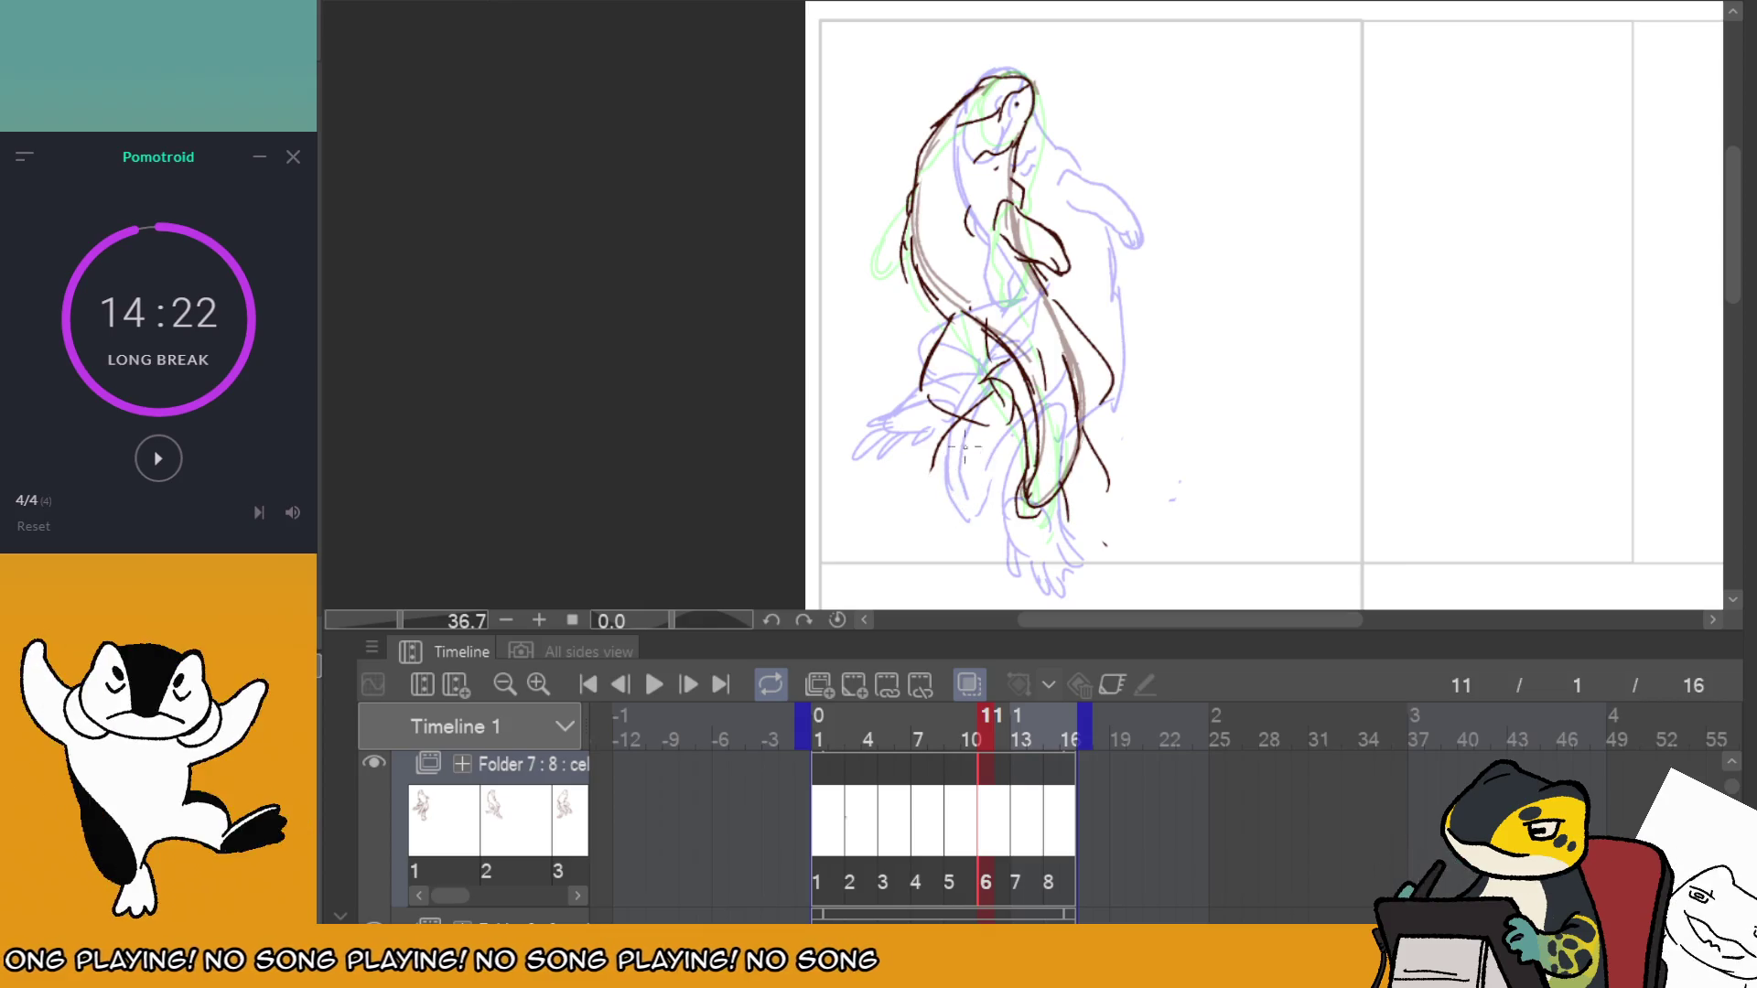
left_click_drag(931, 476, 954, 476)
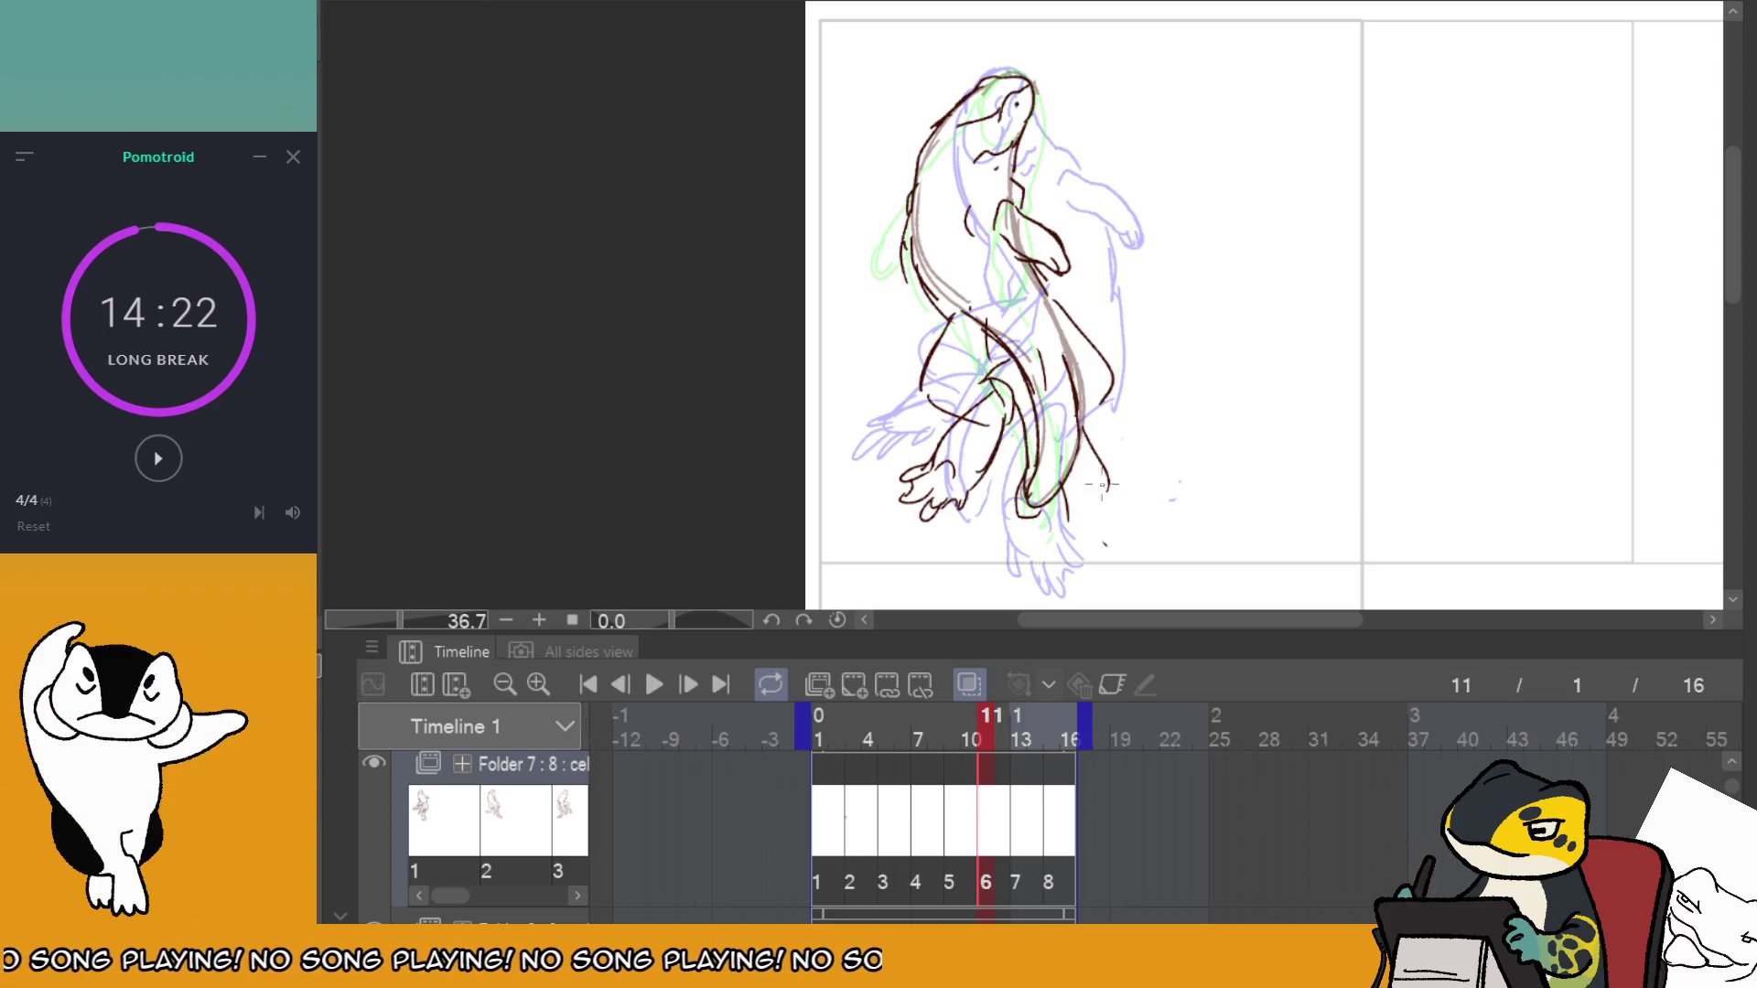
mouse_move(1067, 540)
left_mouse_down()
mouse_move(1075, 499)
mouse_move(1061, 526)
mouse_move(1096, 514)
mouse_move(1036, 533)
left_mouse_up()
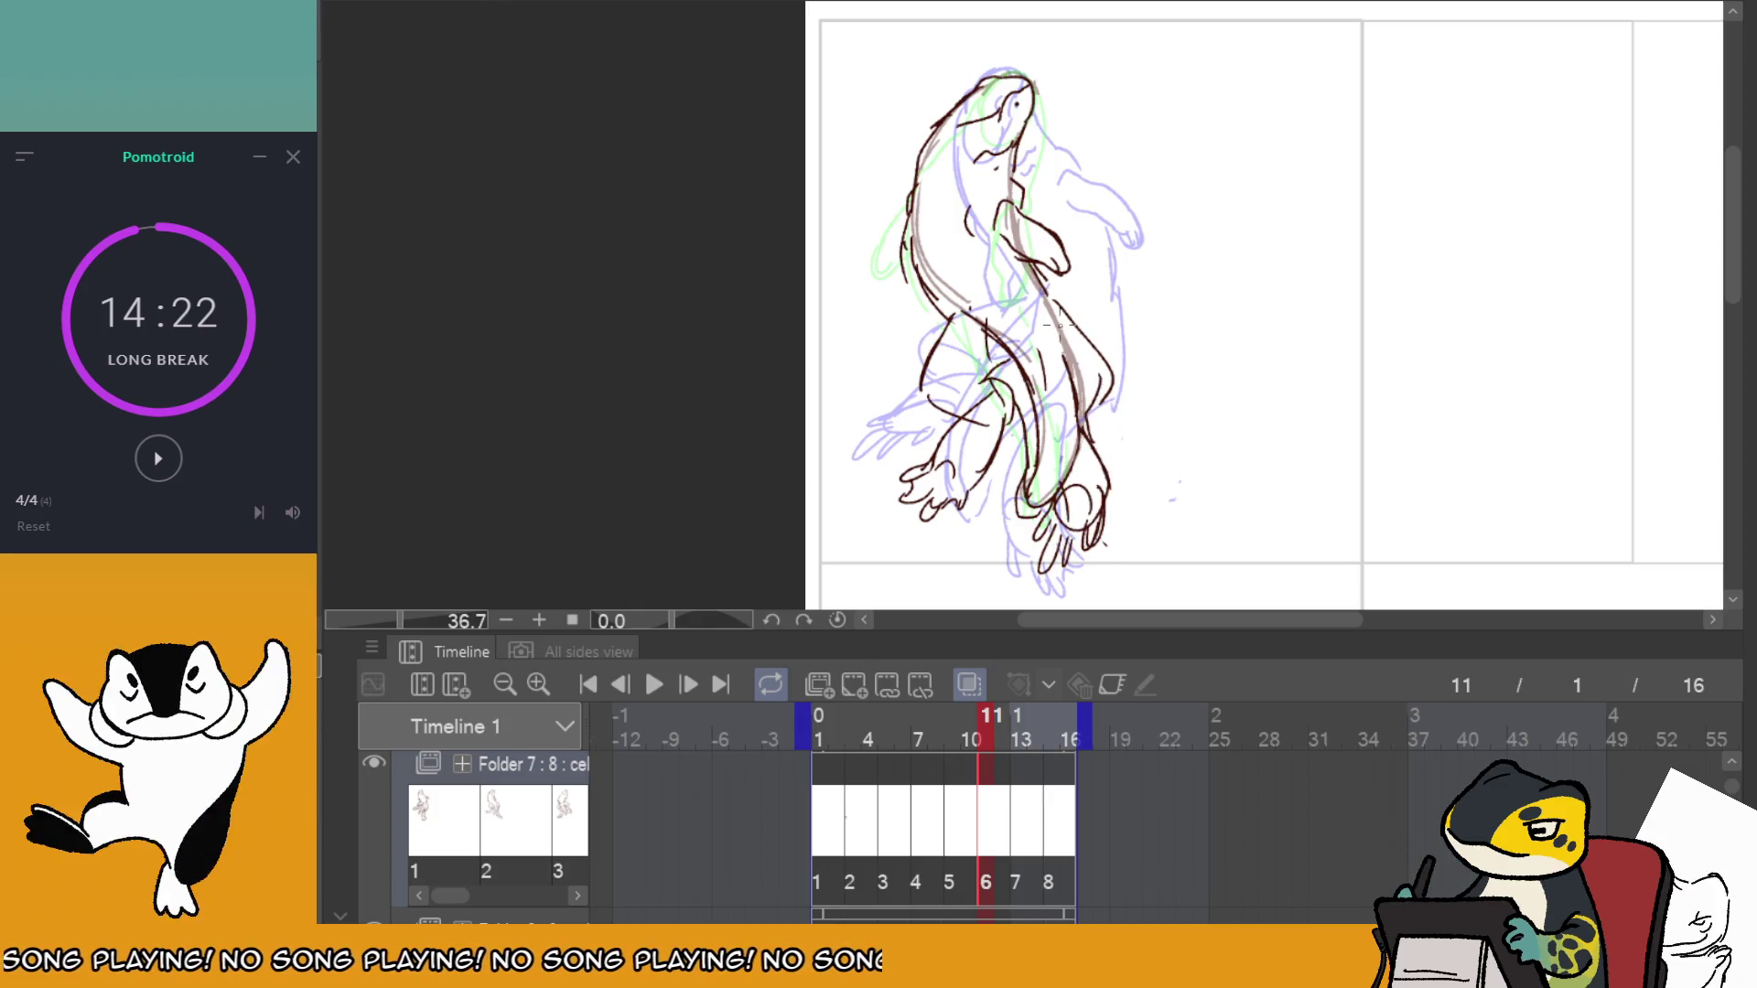
mouse_move(931, 460)
left_mouse_down()
mouse_move(878, 474)
mouse_move(905, 485)
left_mouse_up()
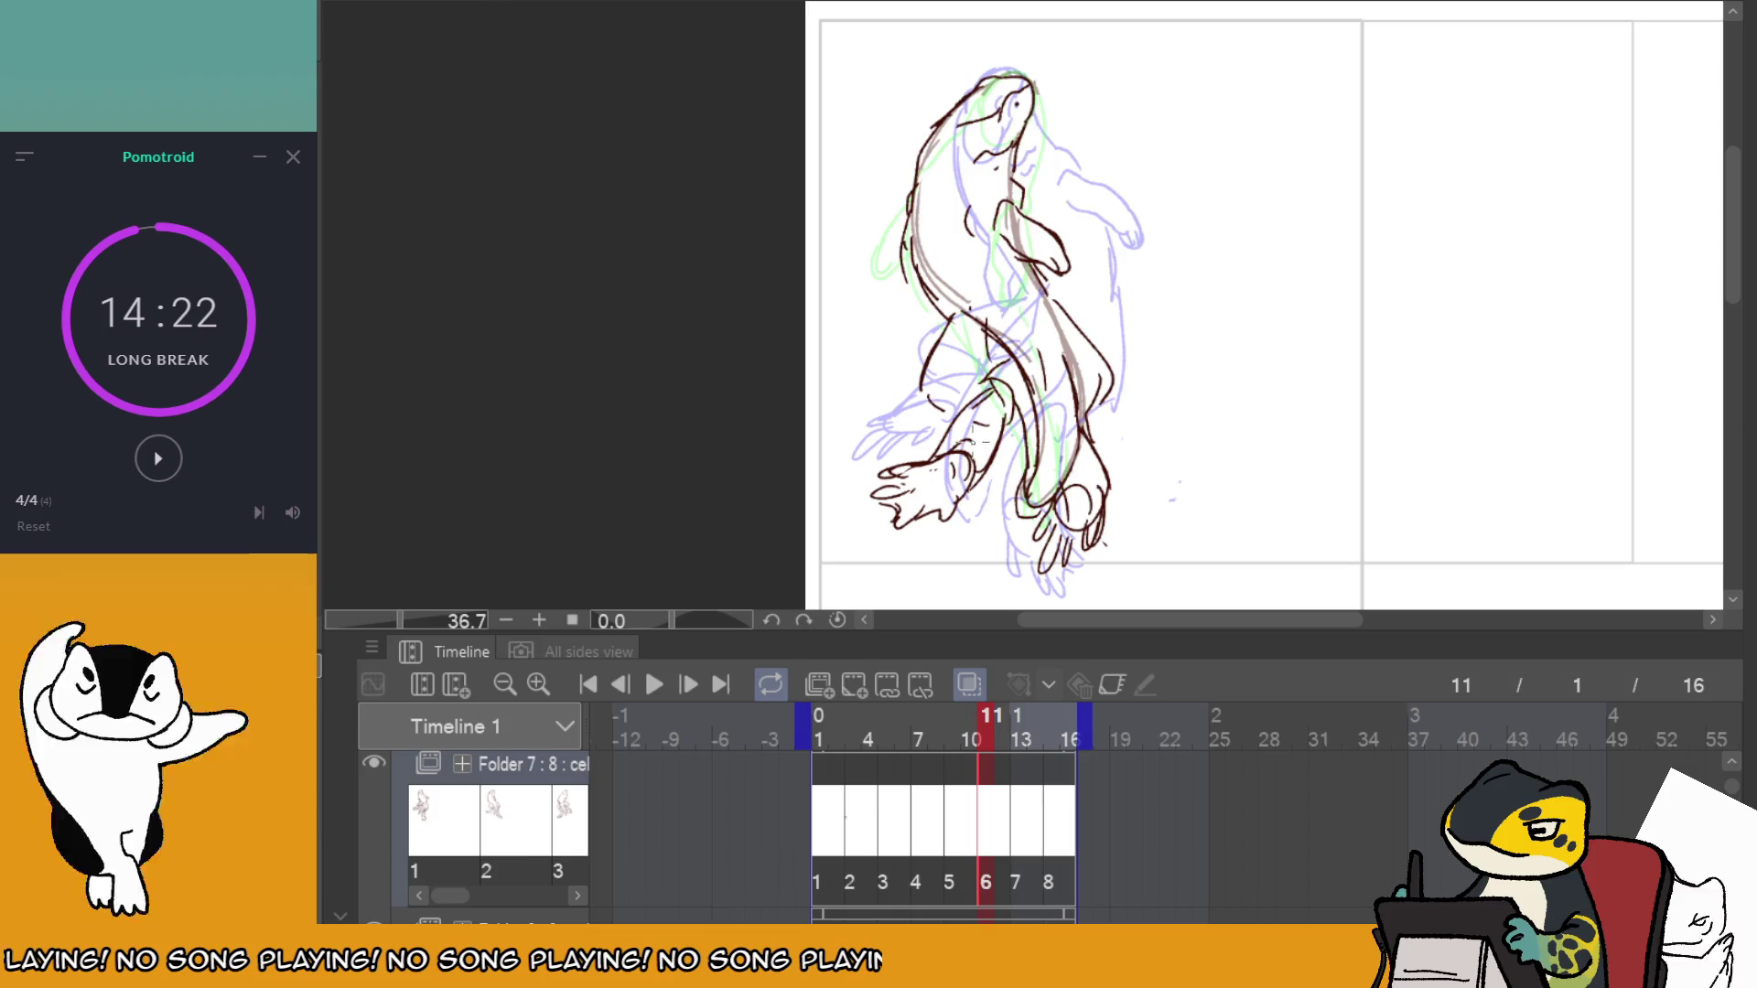
Check frames 13 and 10, then play briefly from frame 2 at 12 fps.
left_click(1020, 787)
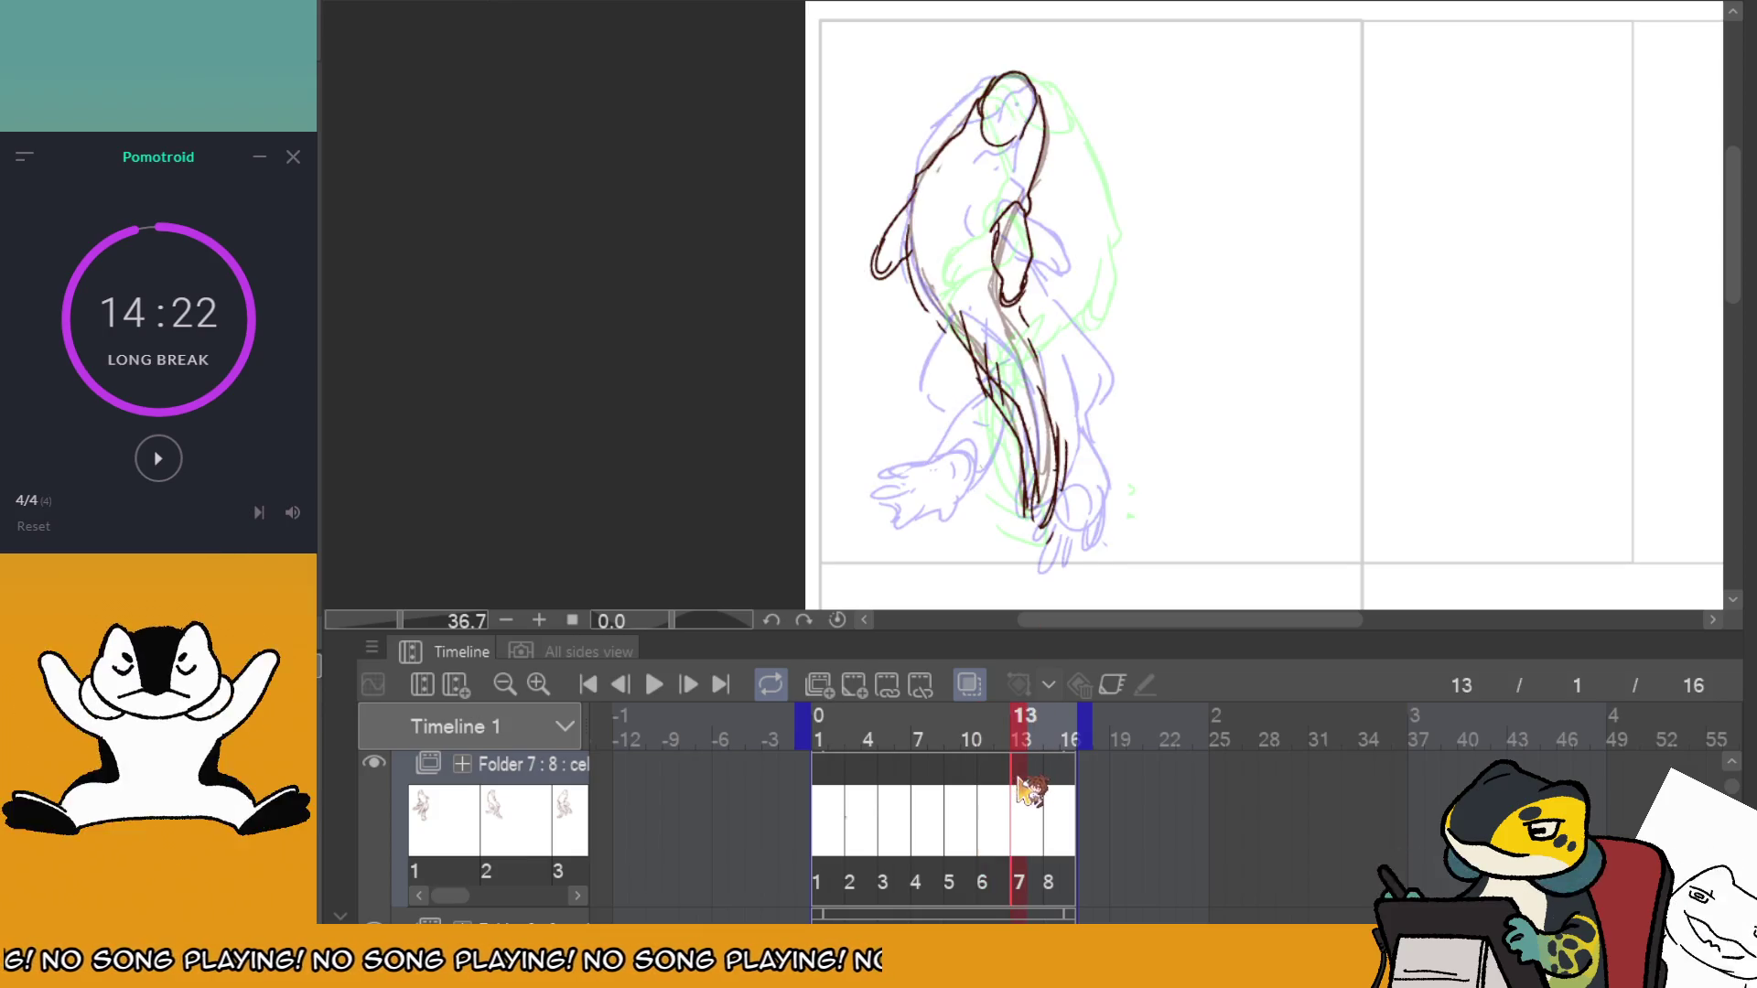
left_click(973, 778)
left_click(835, 777)
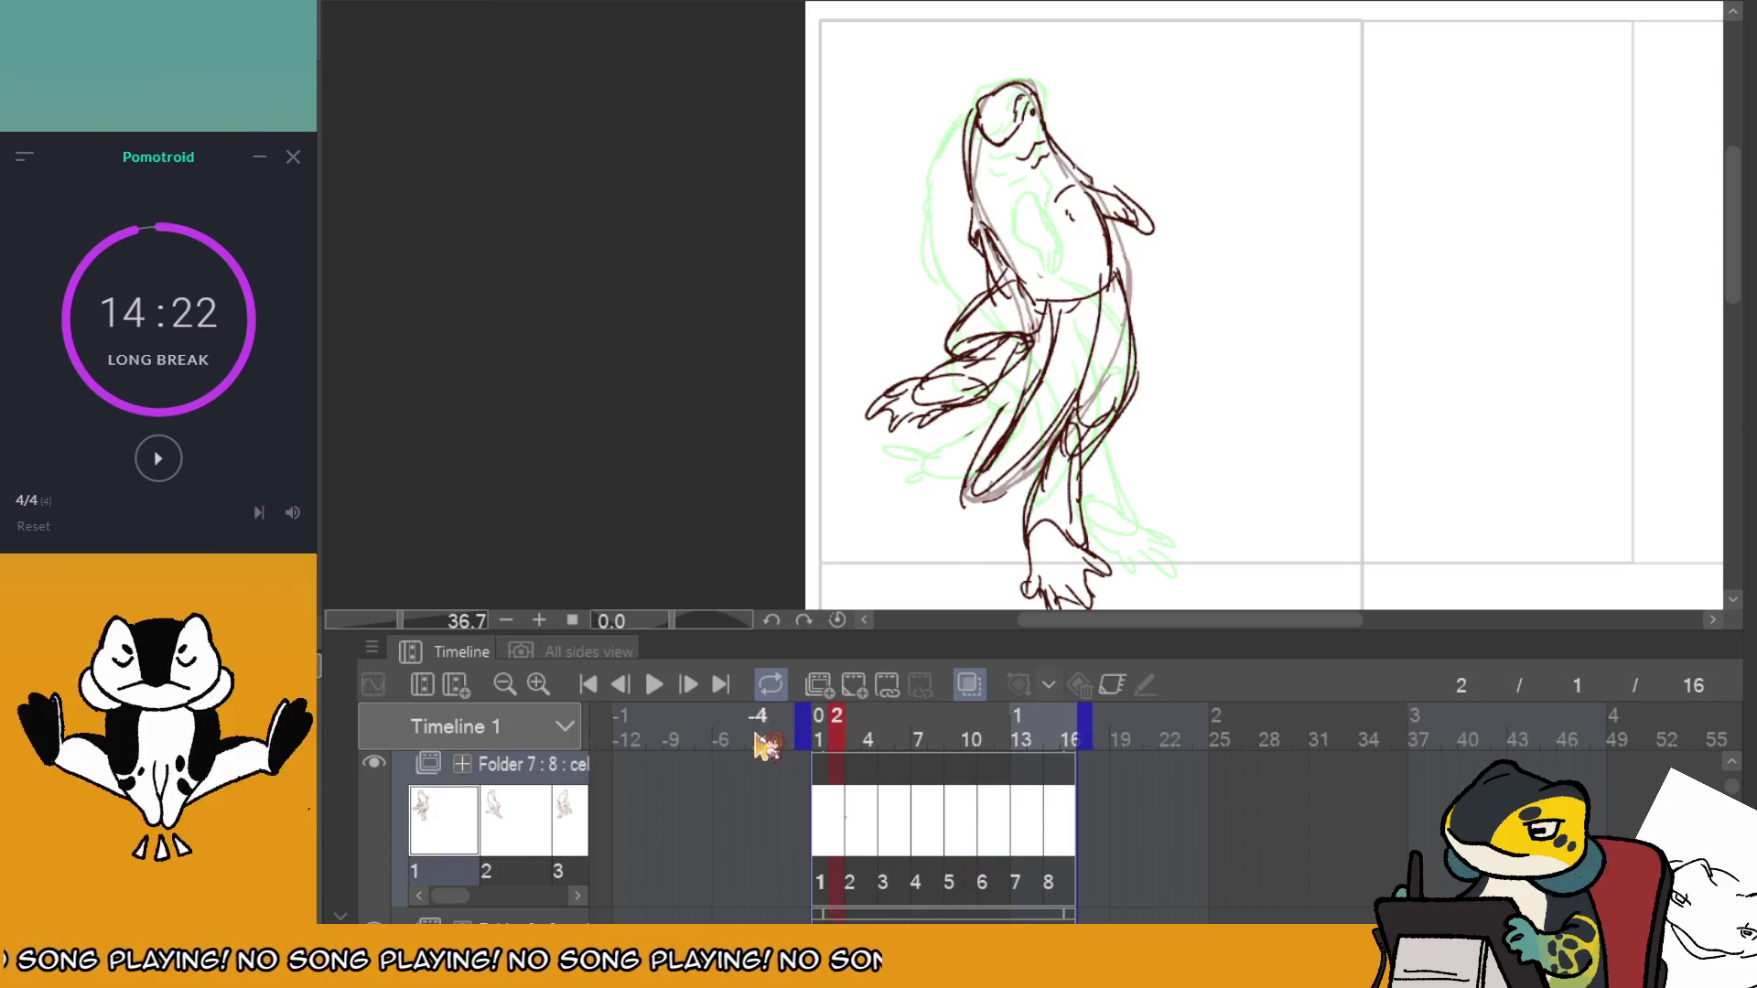
left_click(654, 684)
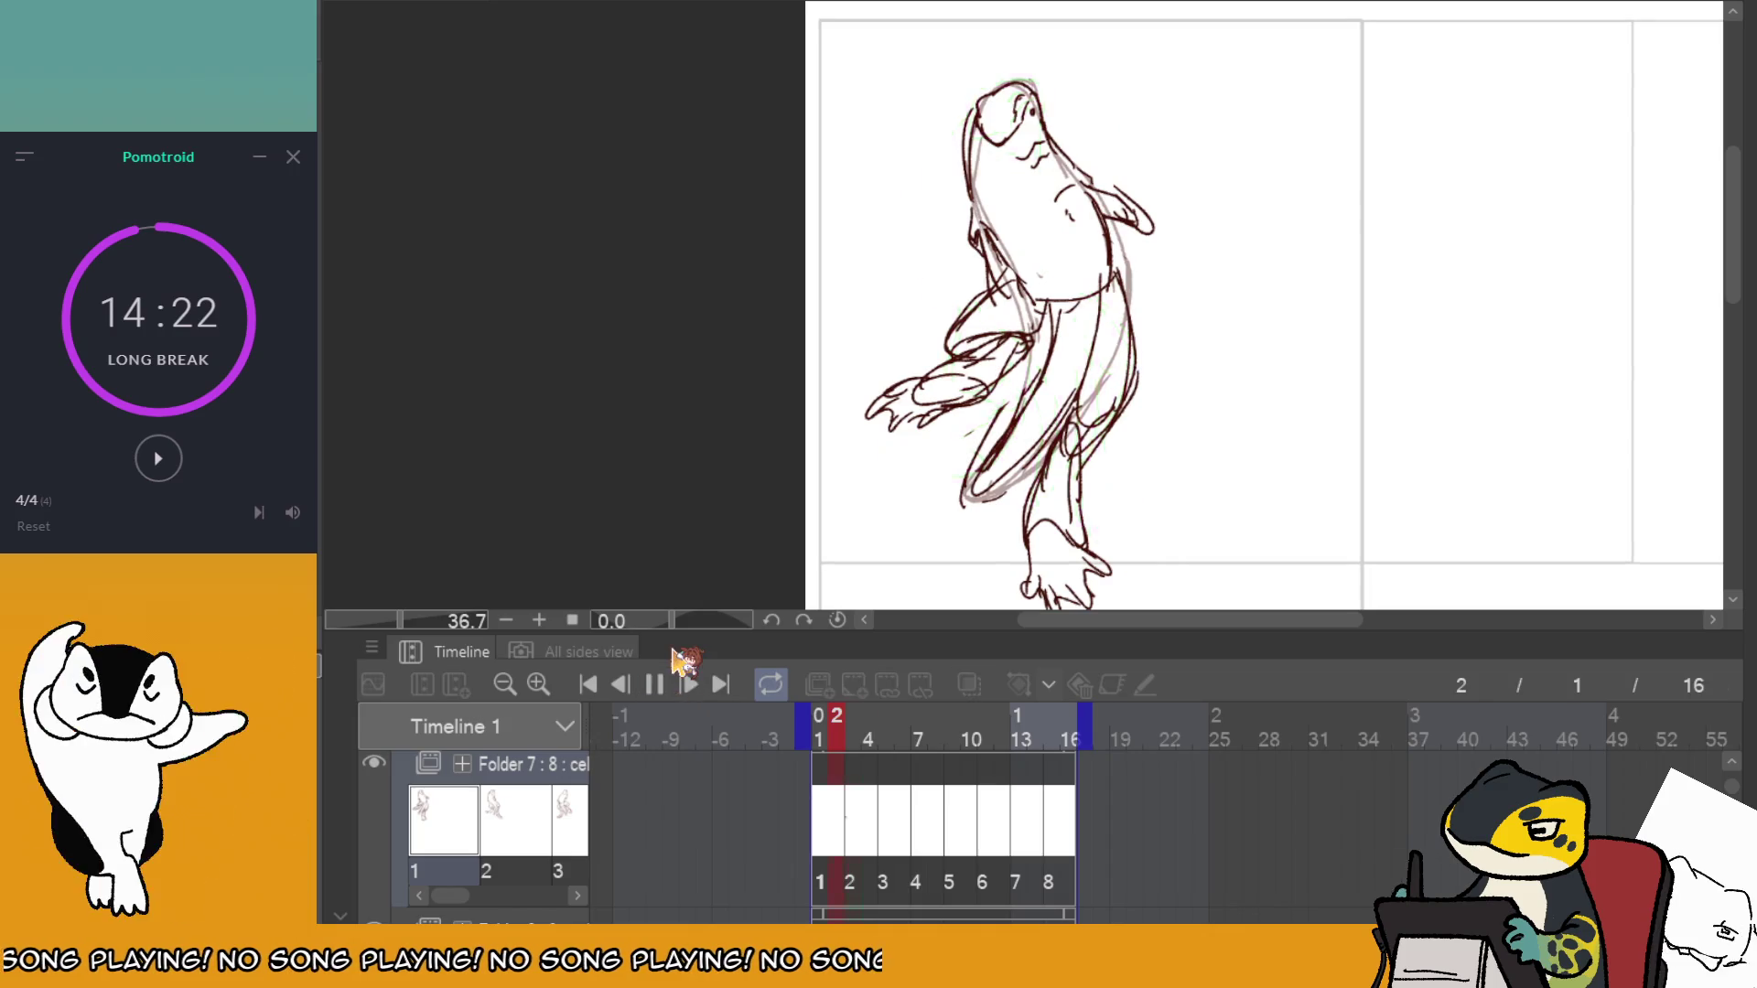
left_click(954, 777)
Step through frames 7–13 and back, then play from the start and stop on frame 9.
left_click(938, 776)
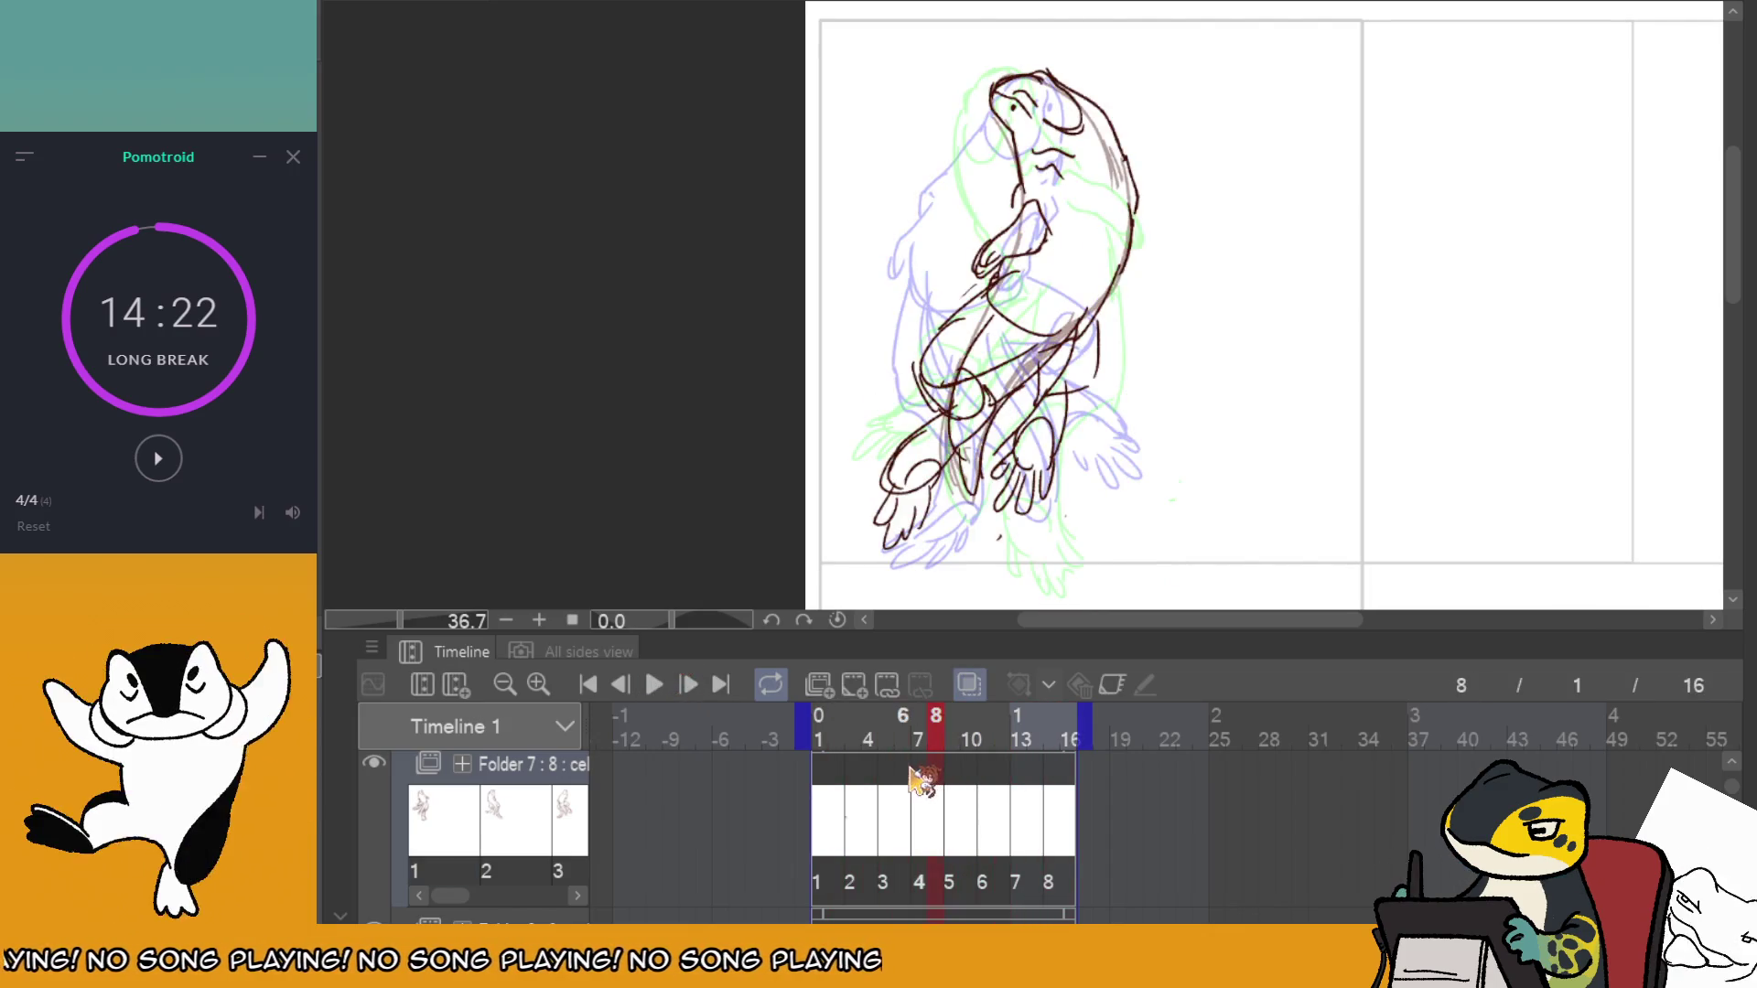
left_click(915, 780)
left_click_drag(933, 776, 956, 780)
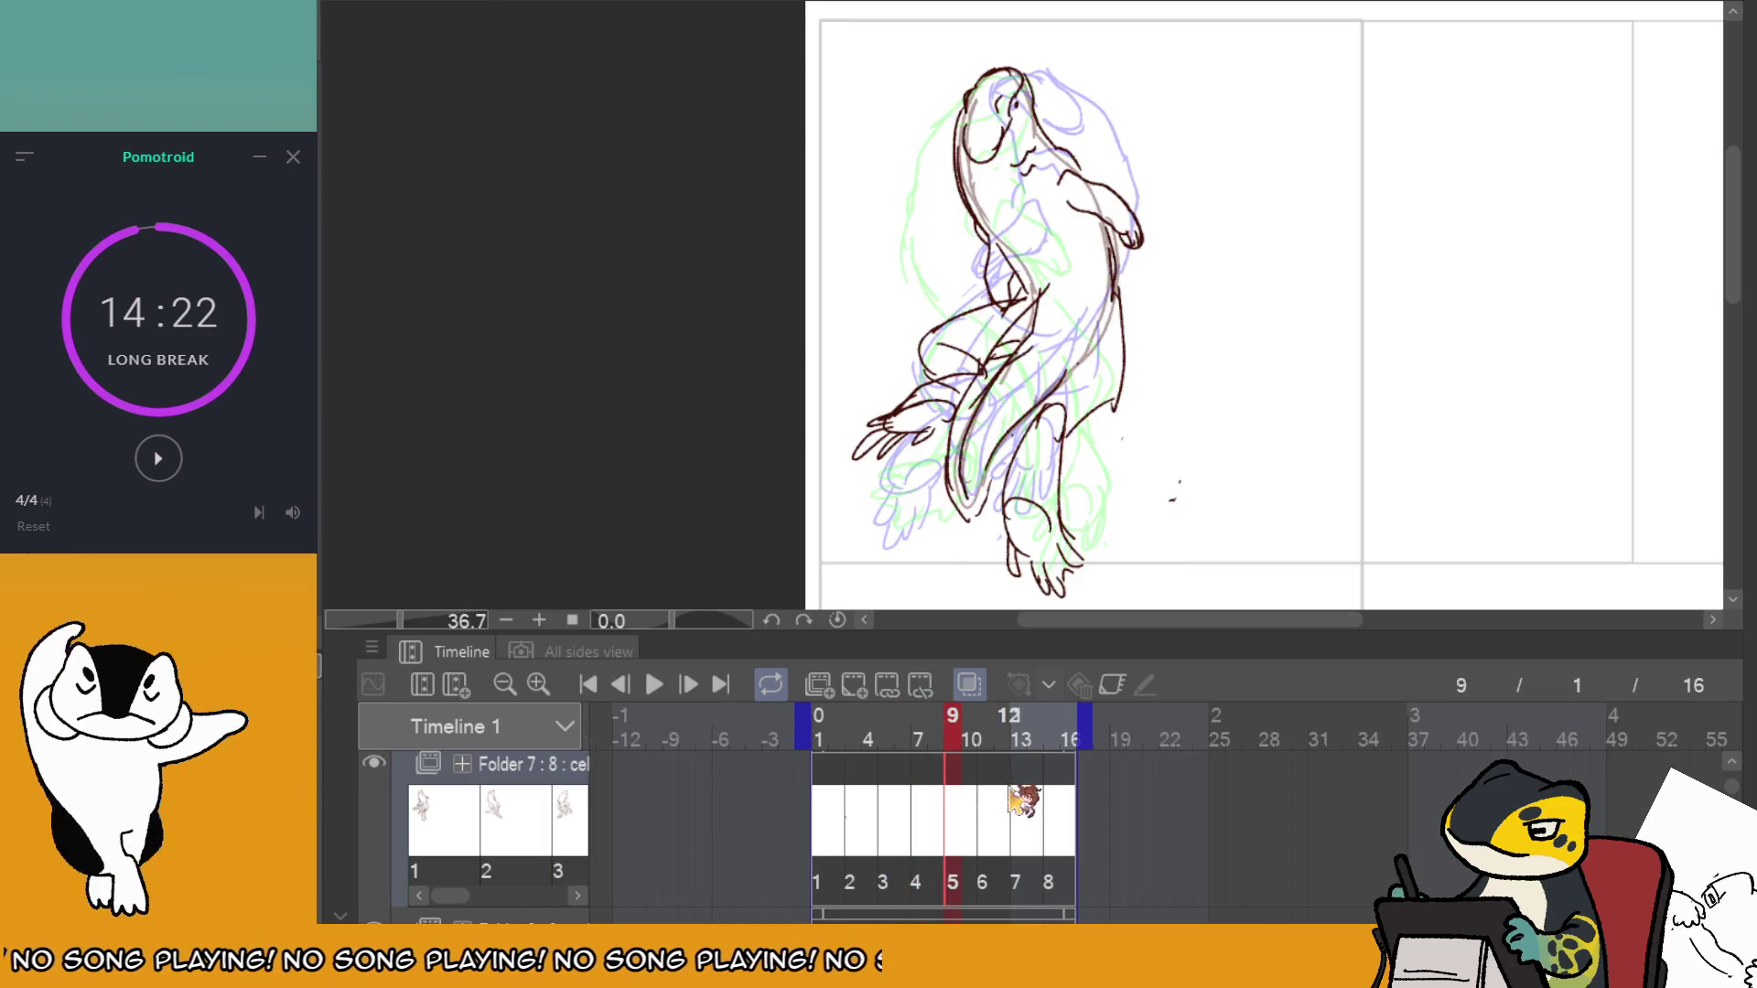
left_click(992, 782)
left_click(1025, 773)
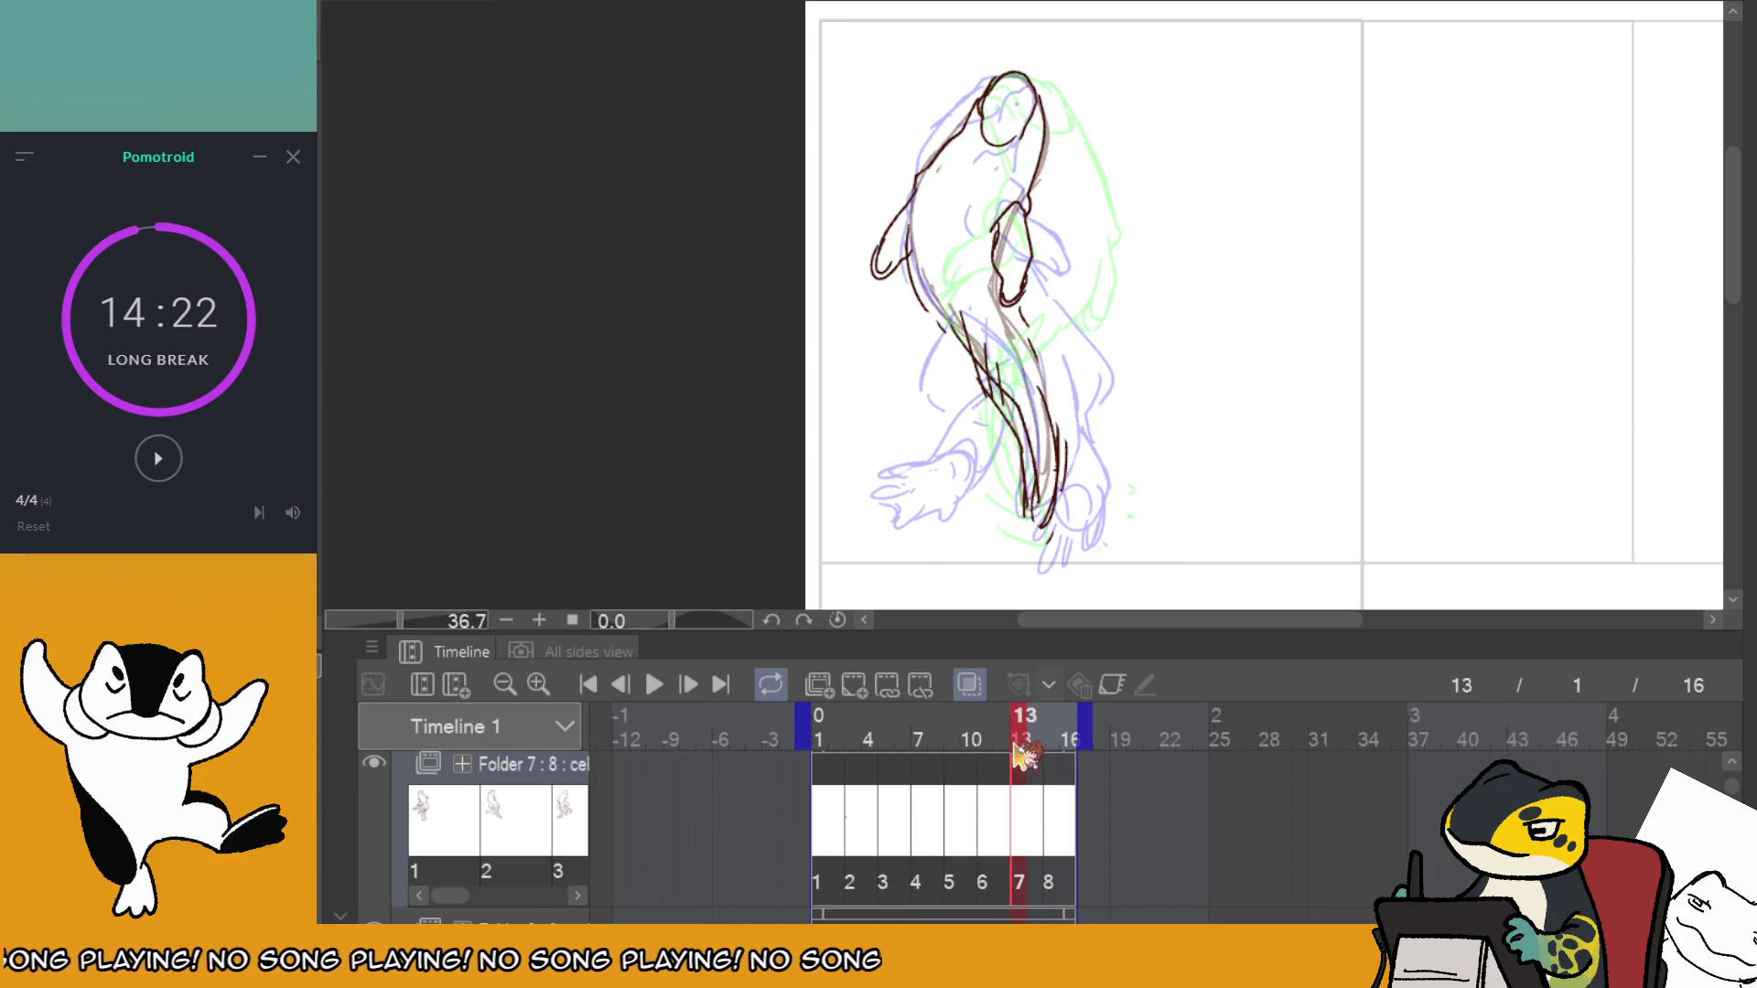
left_click(974, 775)
left_click(906, 776)
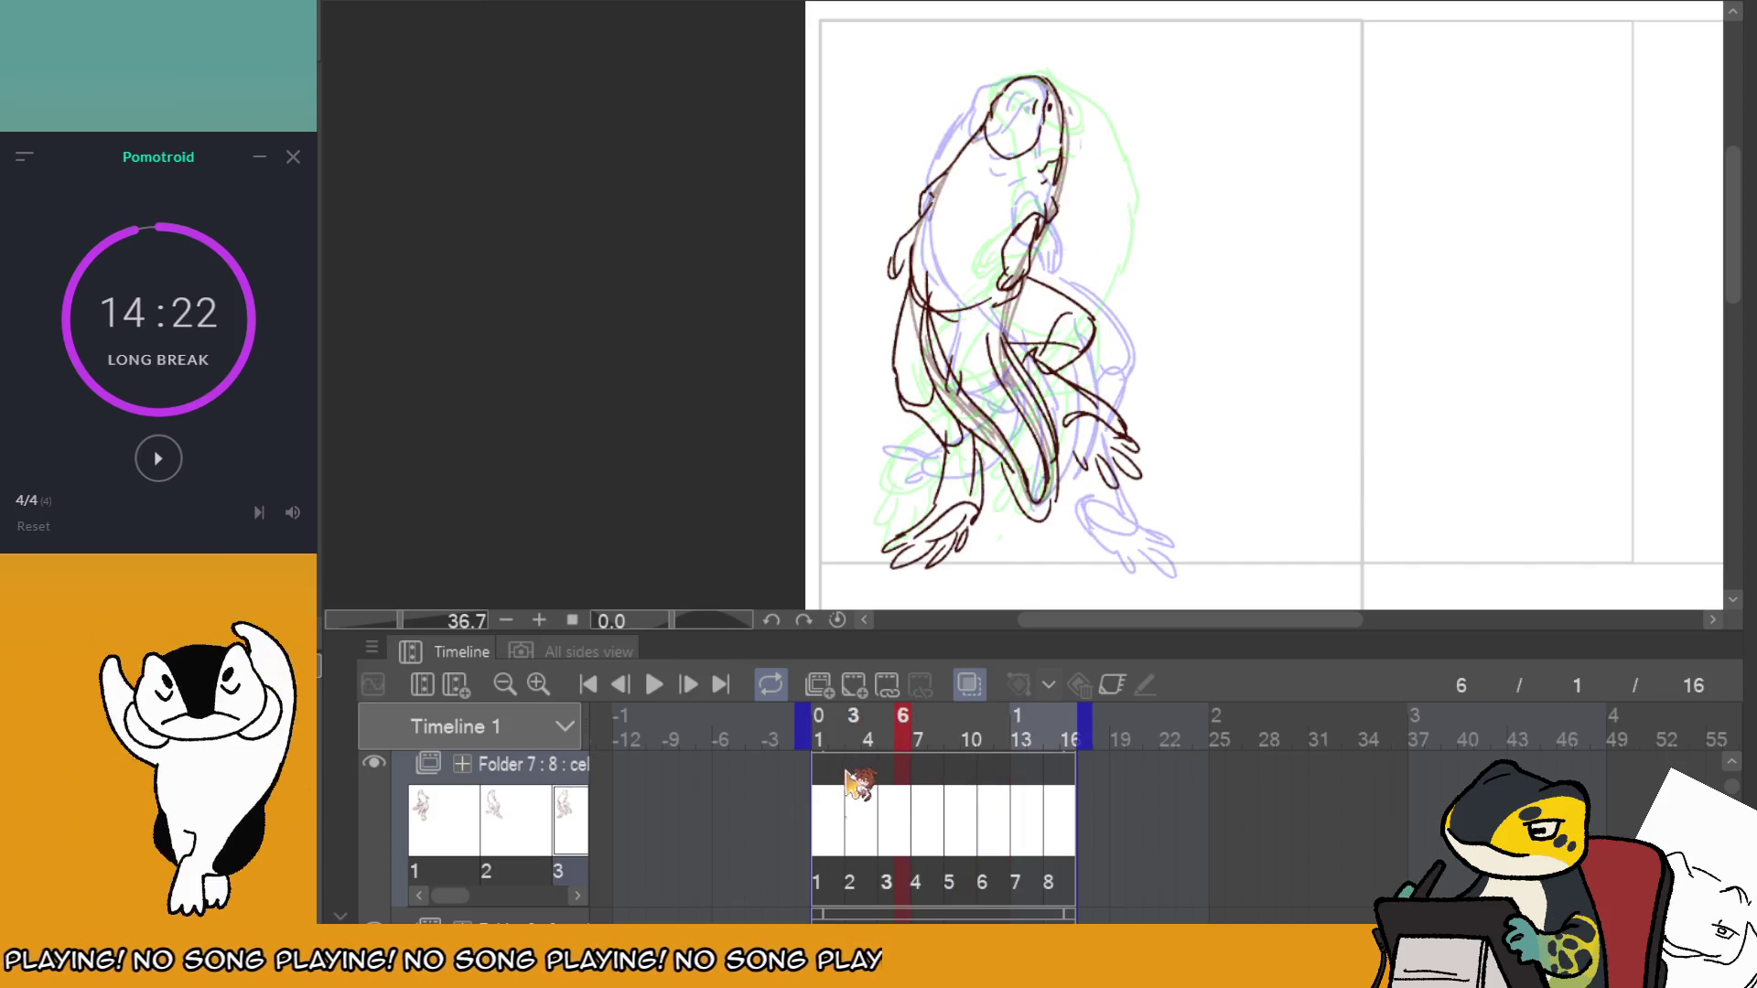
left_click(844, 776)
left_click(653, 684)
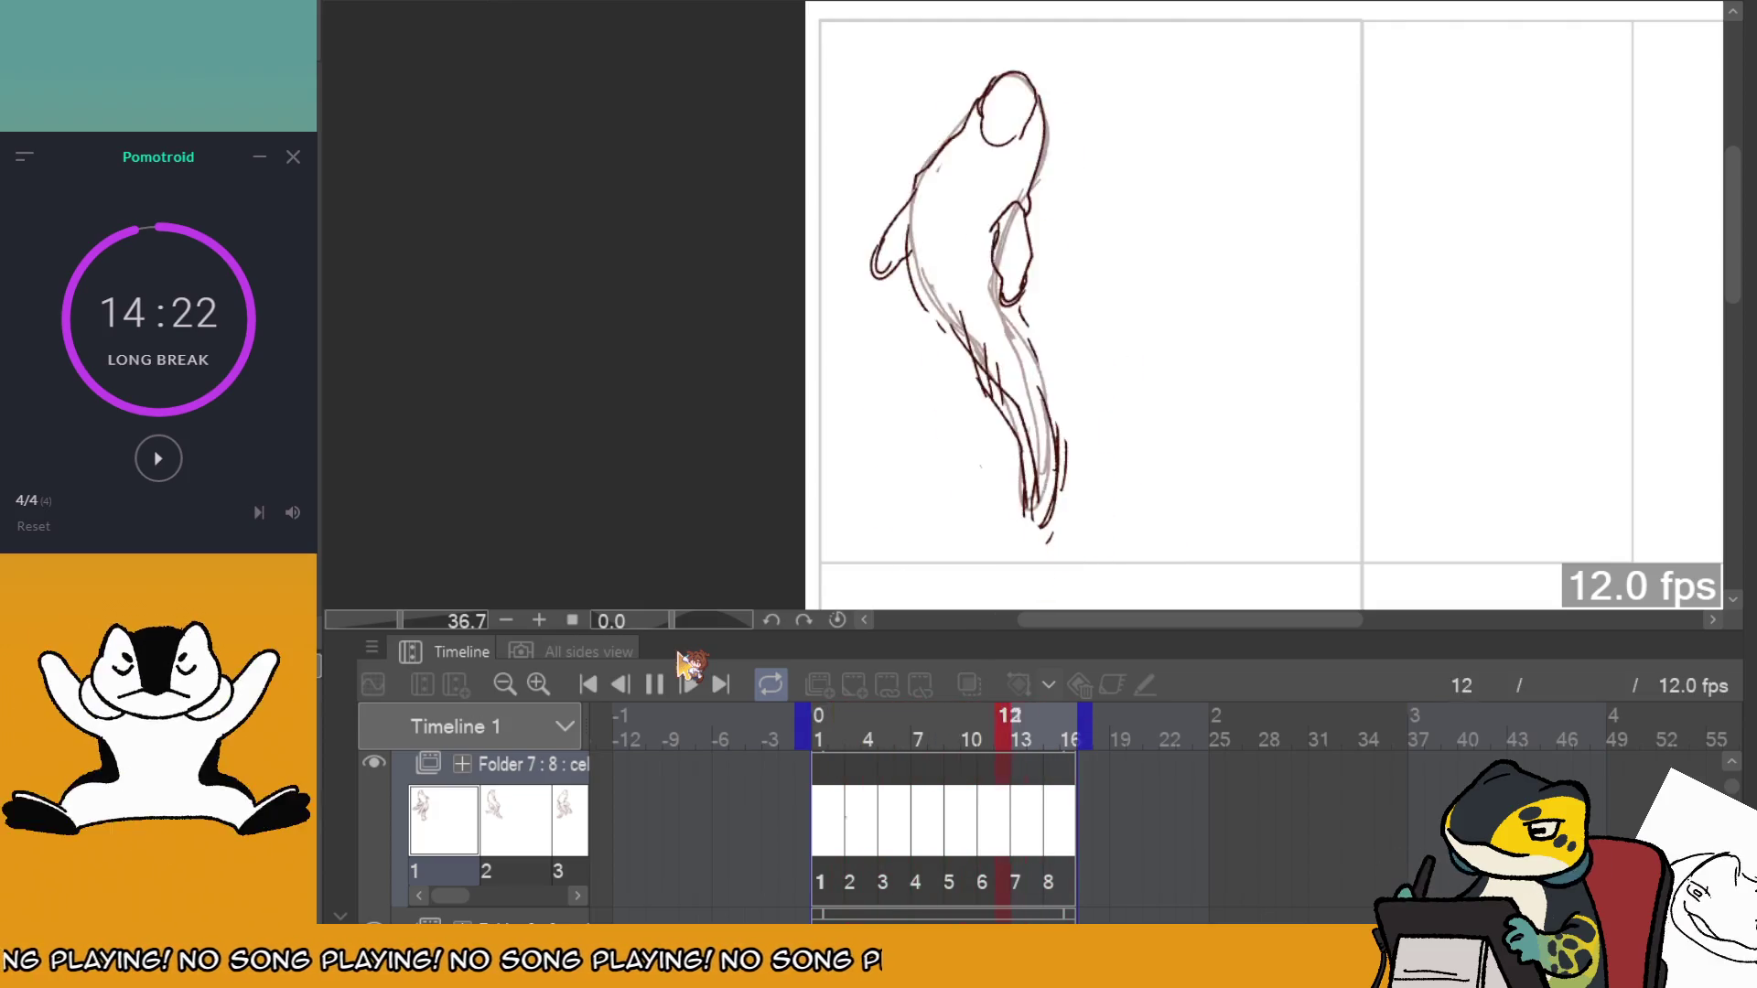
left_click(961, 784)
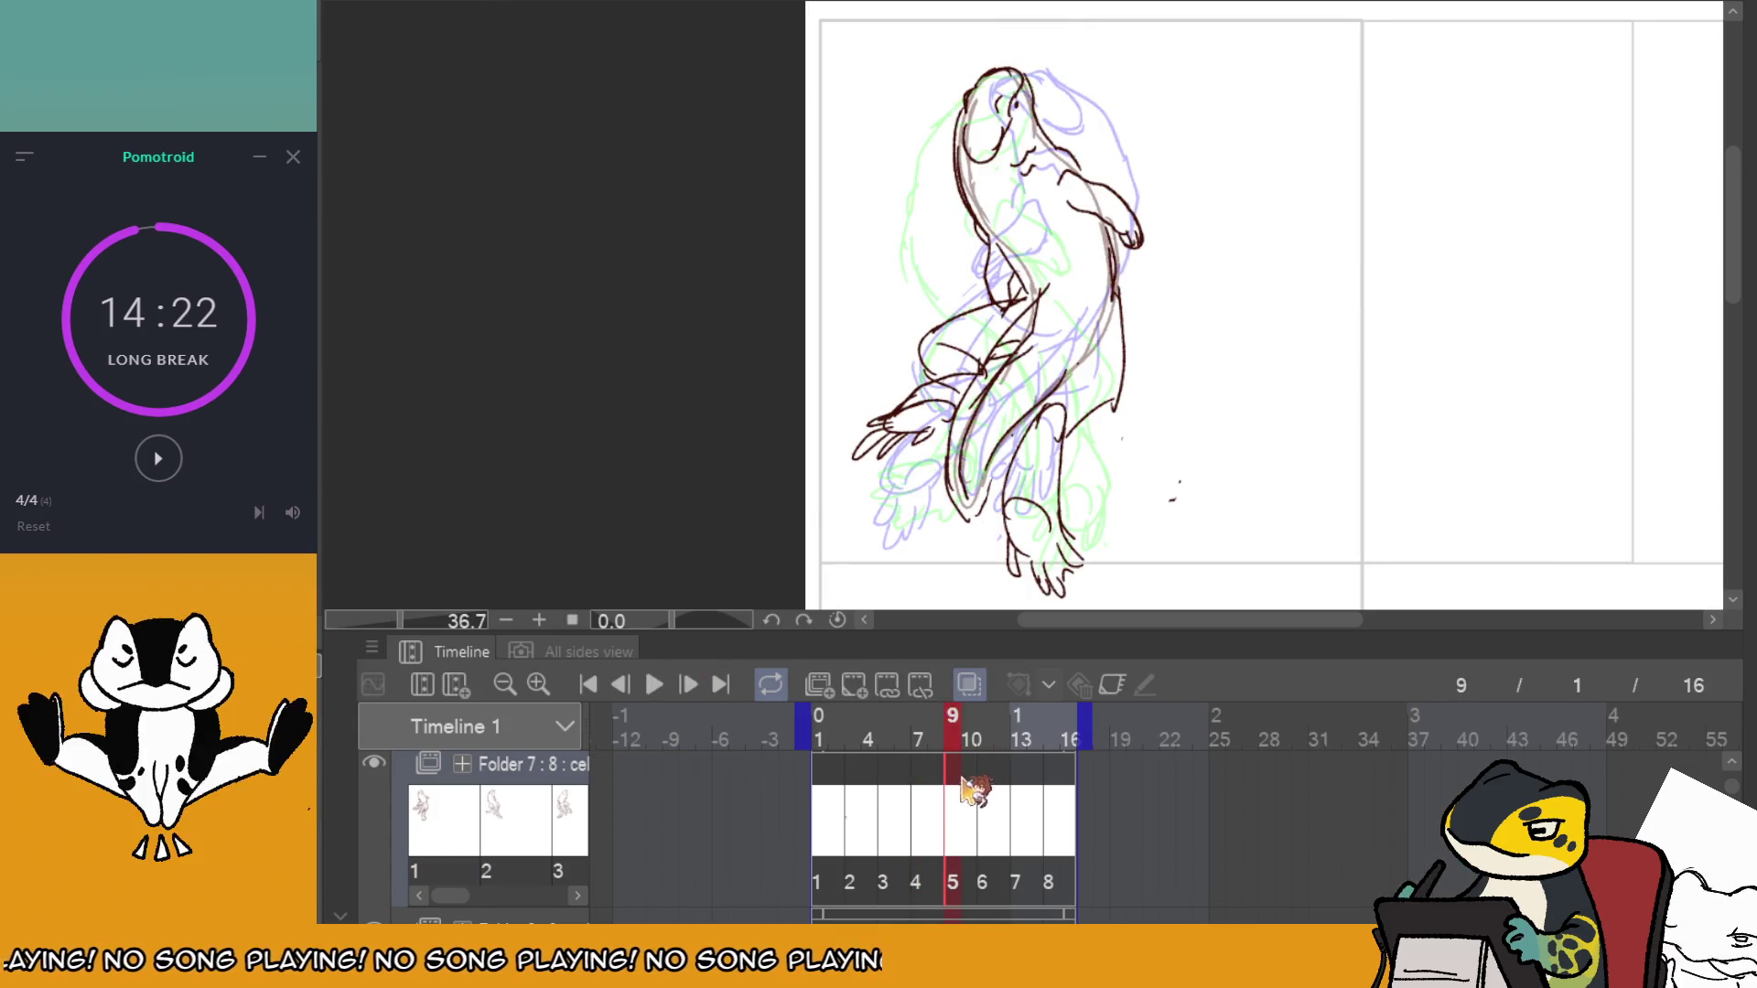
Erase frame 9's lower leg and foot lines and redraw a short lower-leg line.
left_click_drag(1052, 430, 1061, 576)
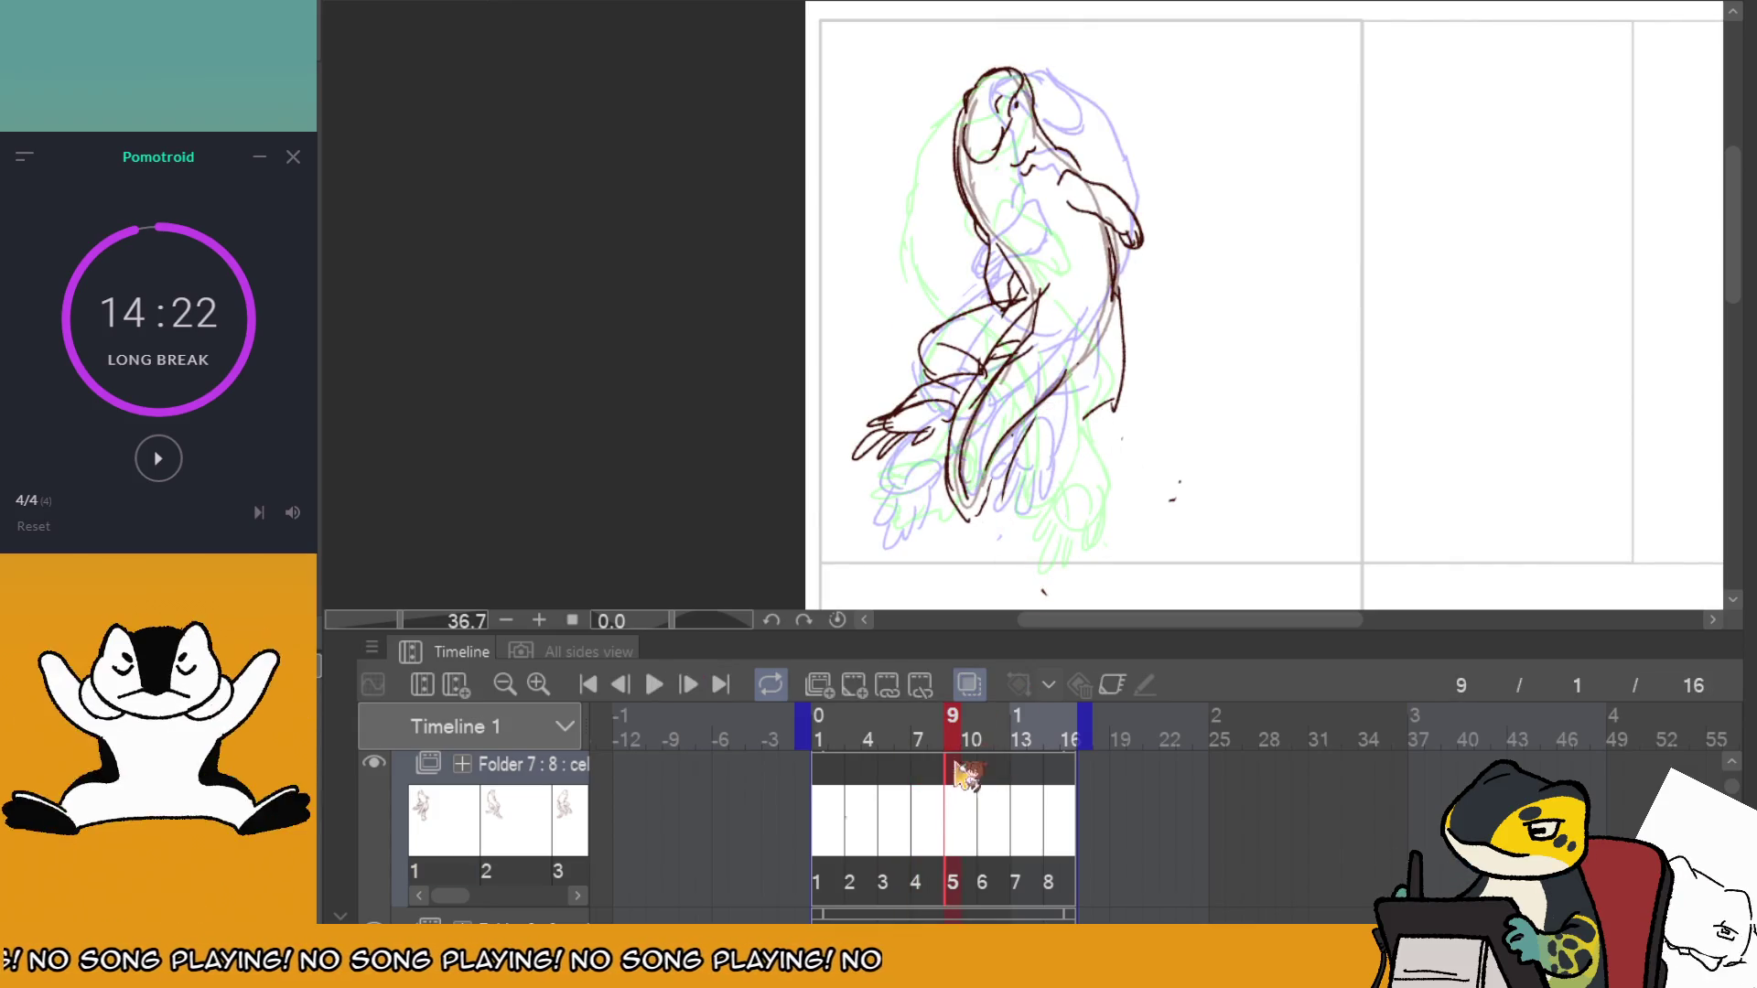
left_click_drag(959, 773, 955, 770)
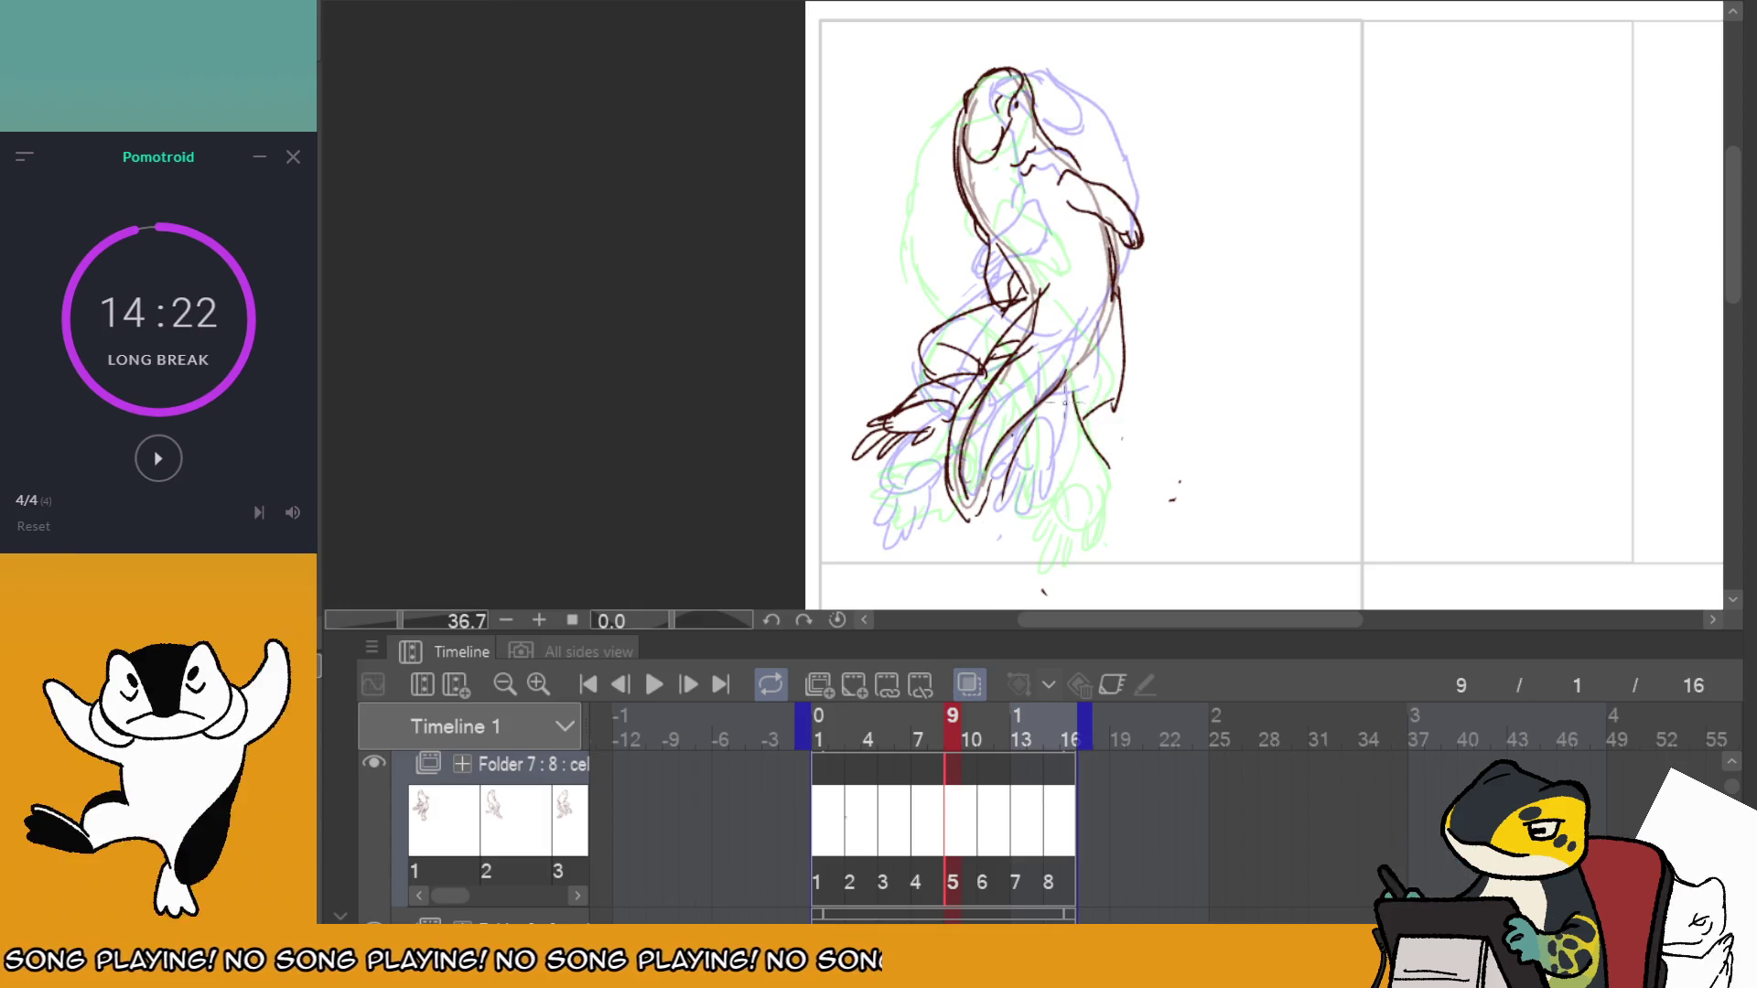
left_click_drag(1118, 400, 1072, 421)
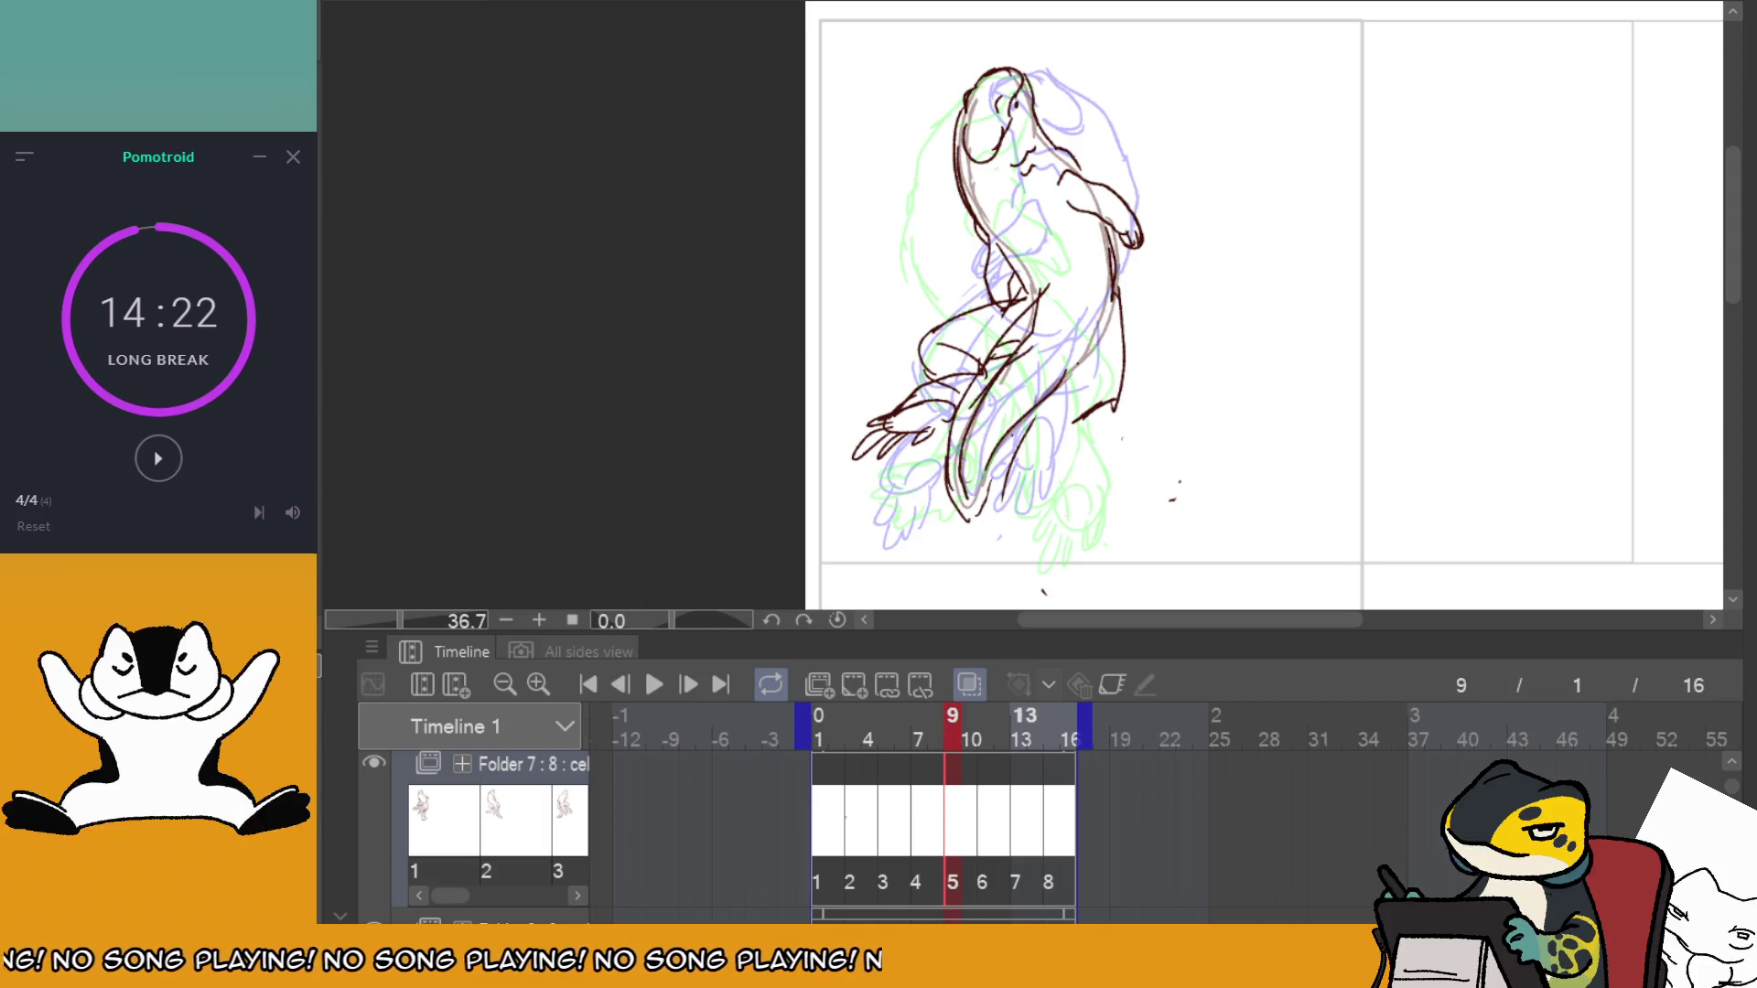
Step forward to frame 13, return to frame 1, and loop the animation at 12 fps.
key("Right")
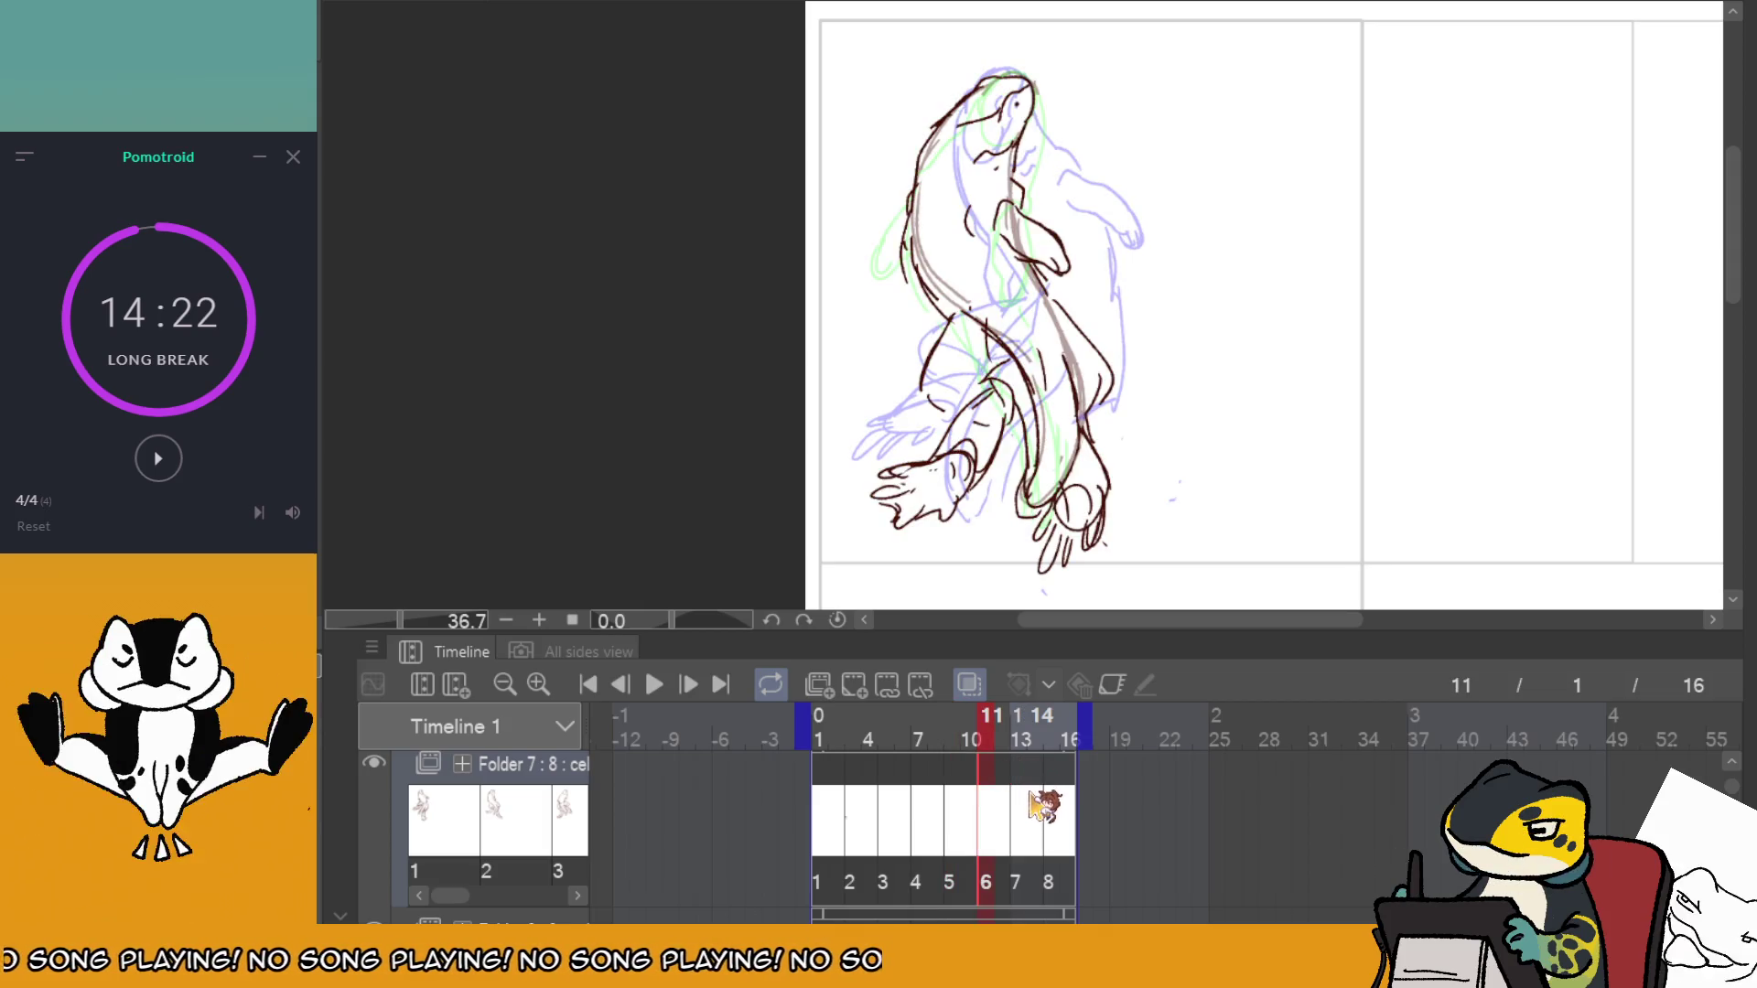
left_click_drag(1034, 805, 1023, 782)
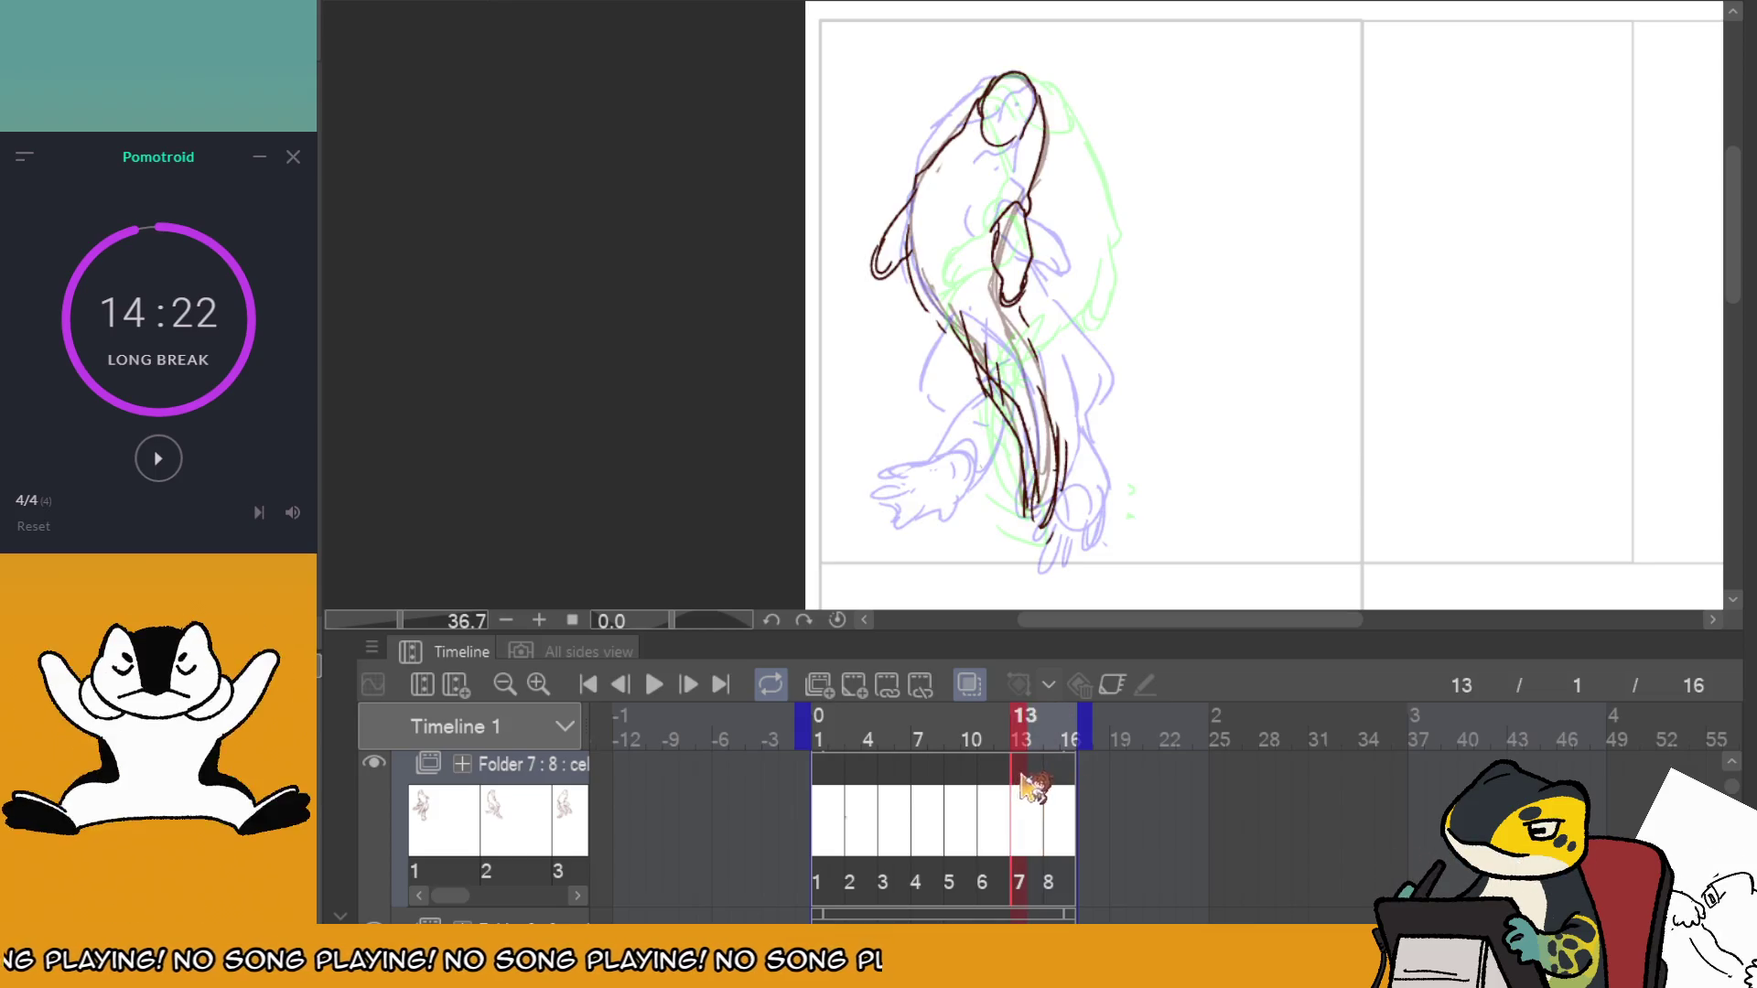
left_click(823, 777)
left_click(655, 685)
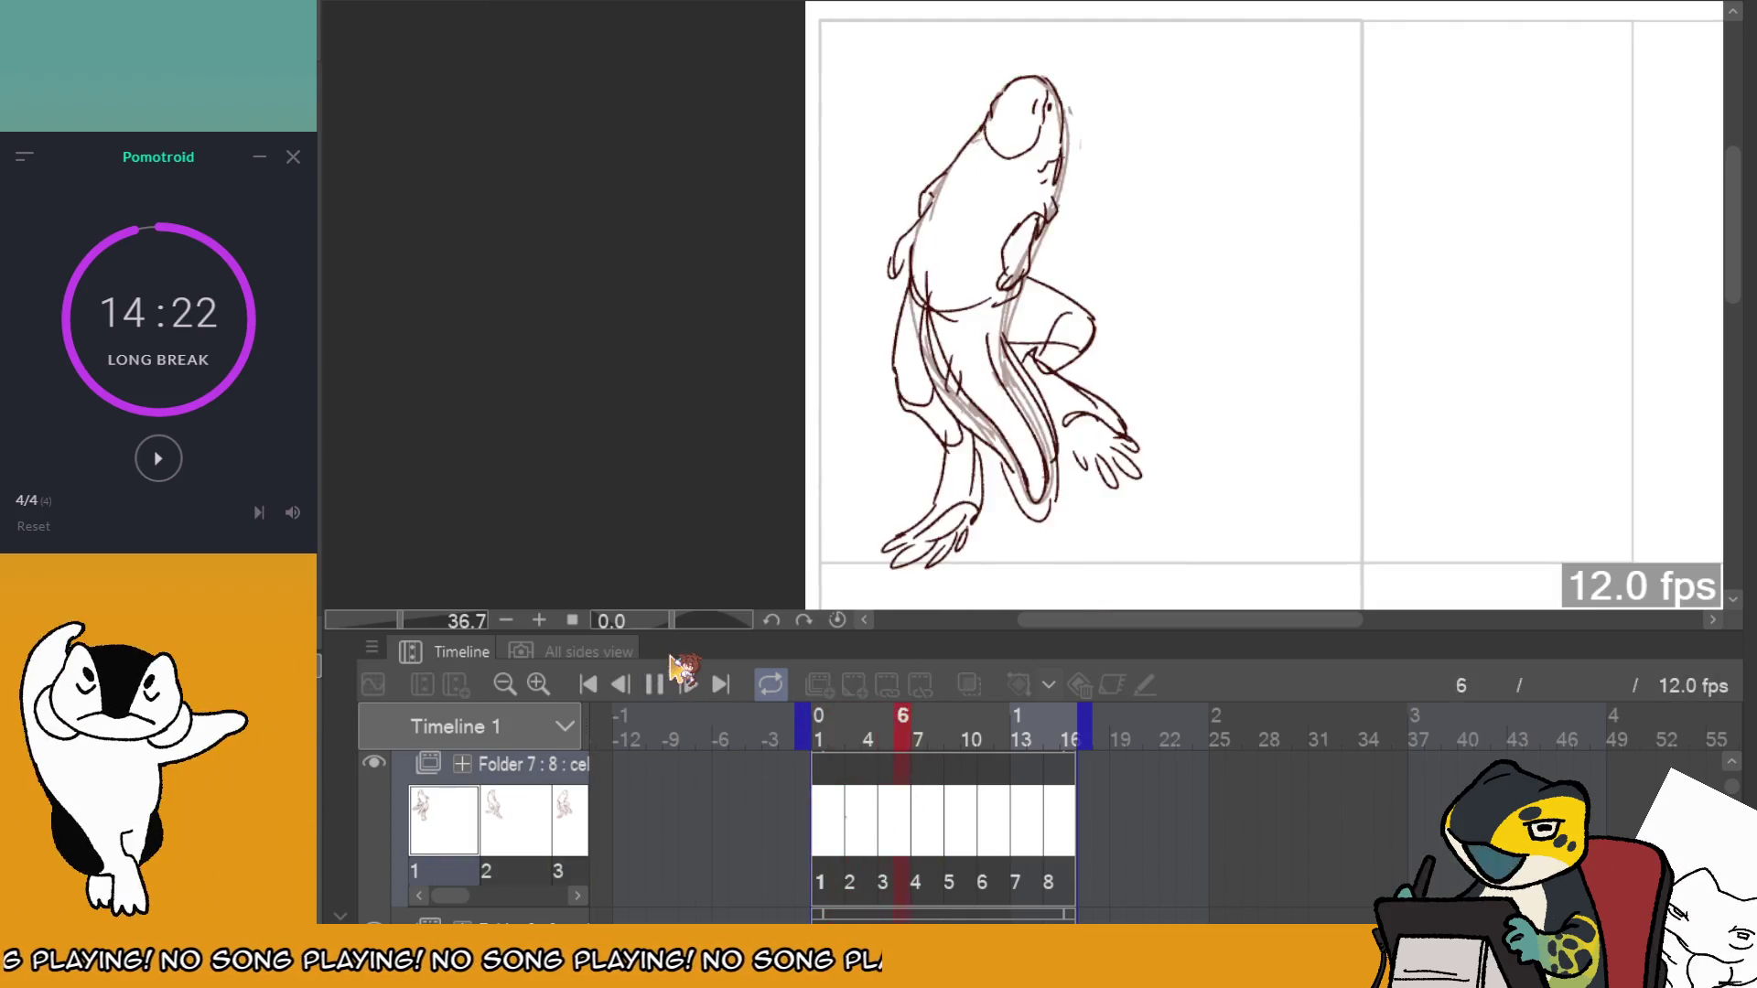
On frame 6, lasso the lower-left leg and foot, shift it down, and replay the loop.
left_click(910, 785)
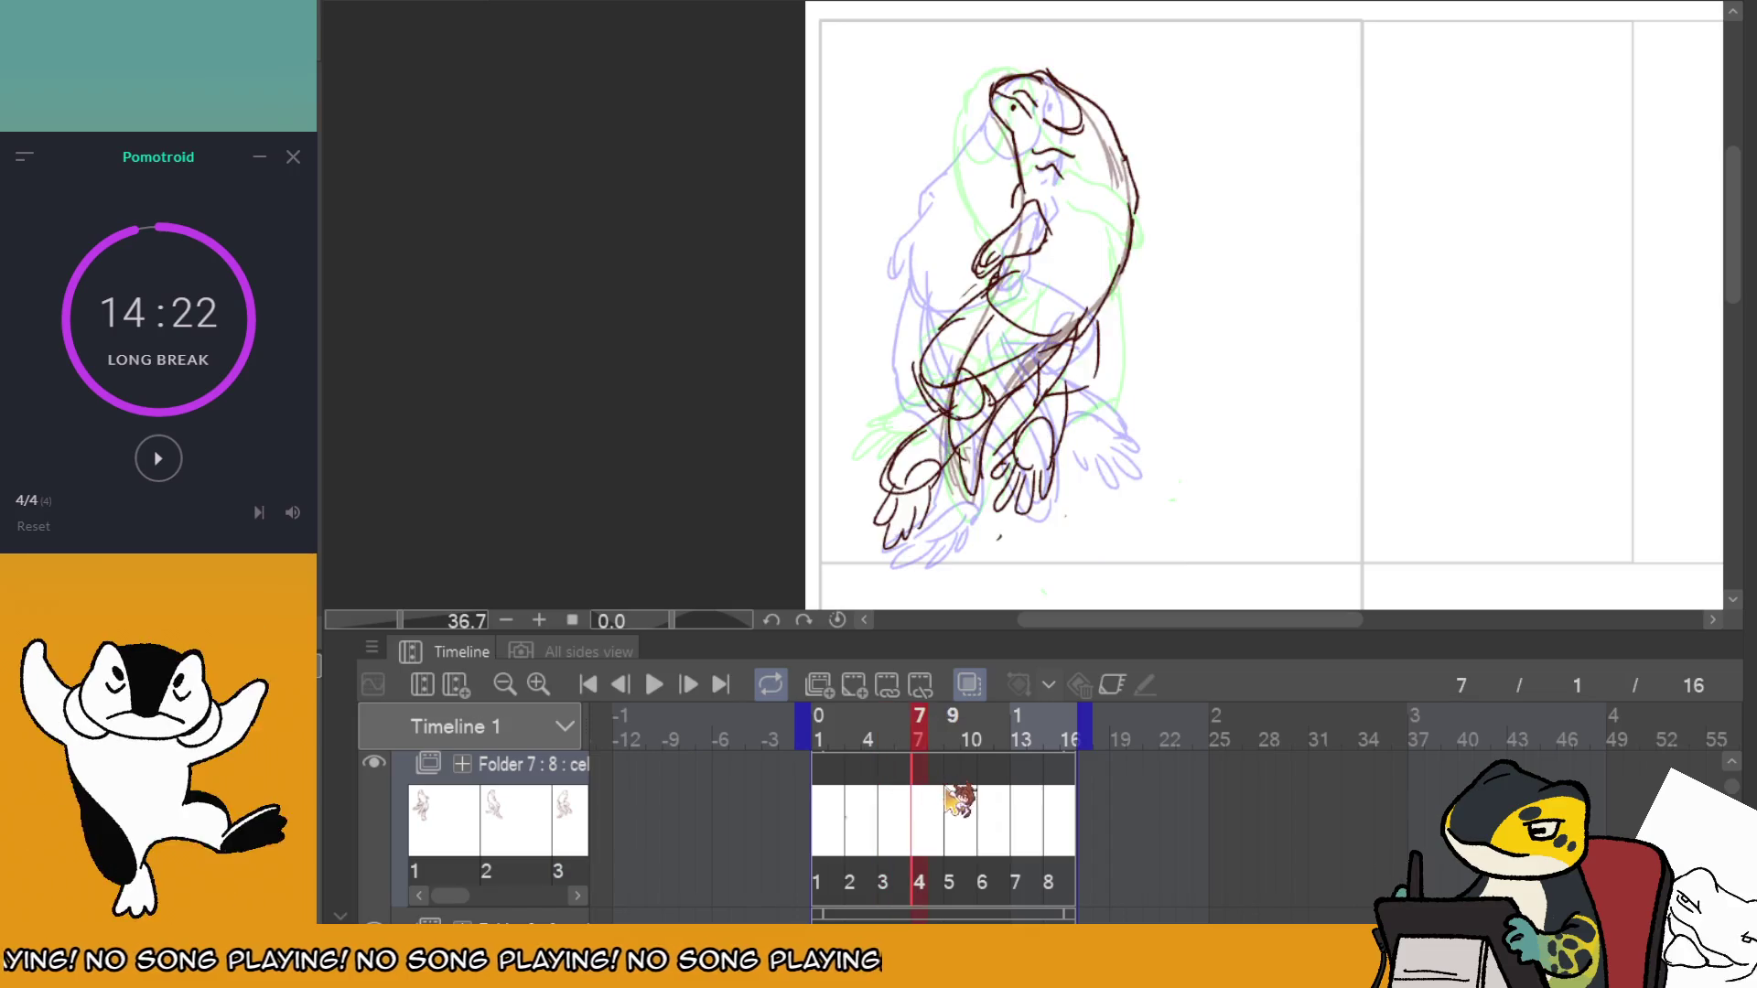
left_click_drag(948, 788, 885, 789)
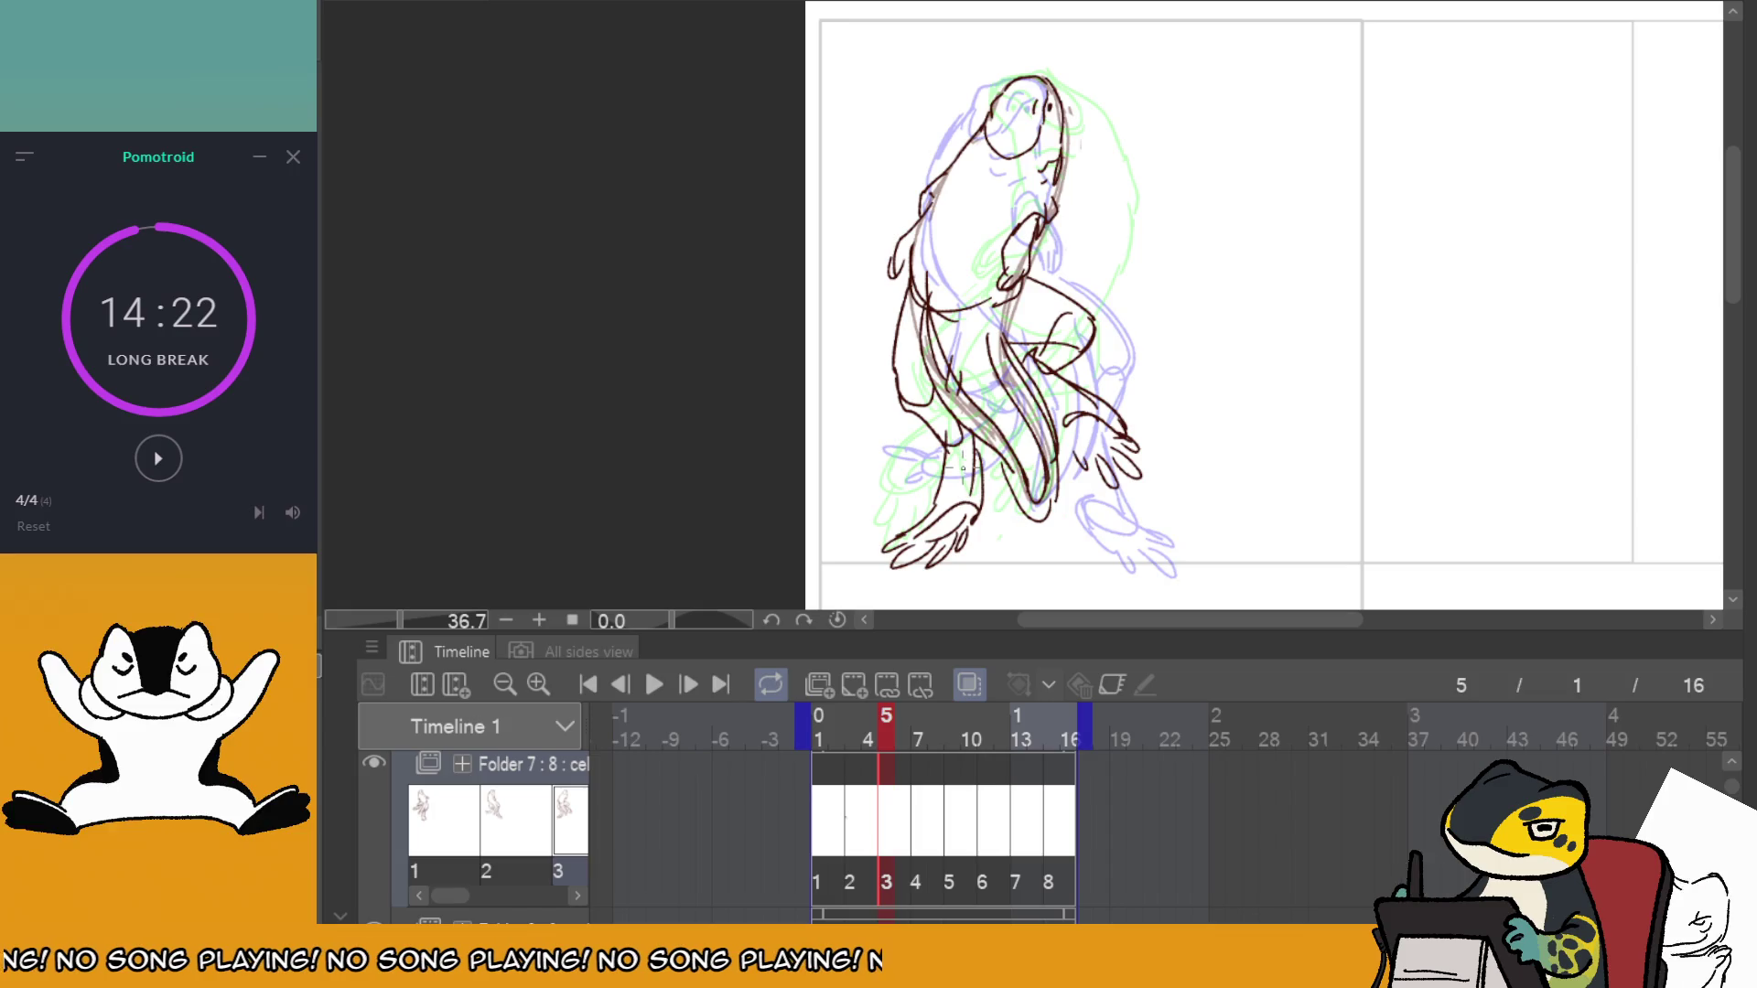
left_click_drag(883, 785, 910, 787)
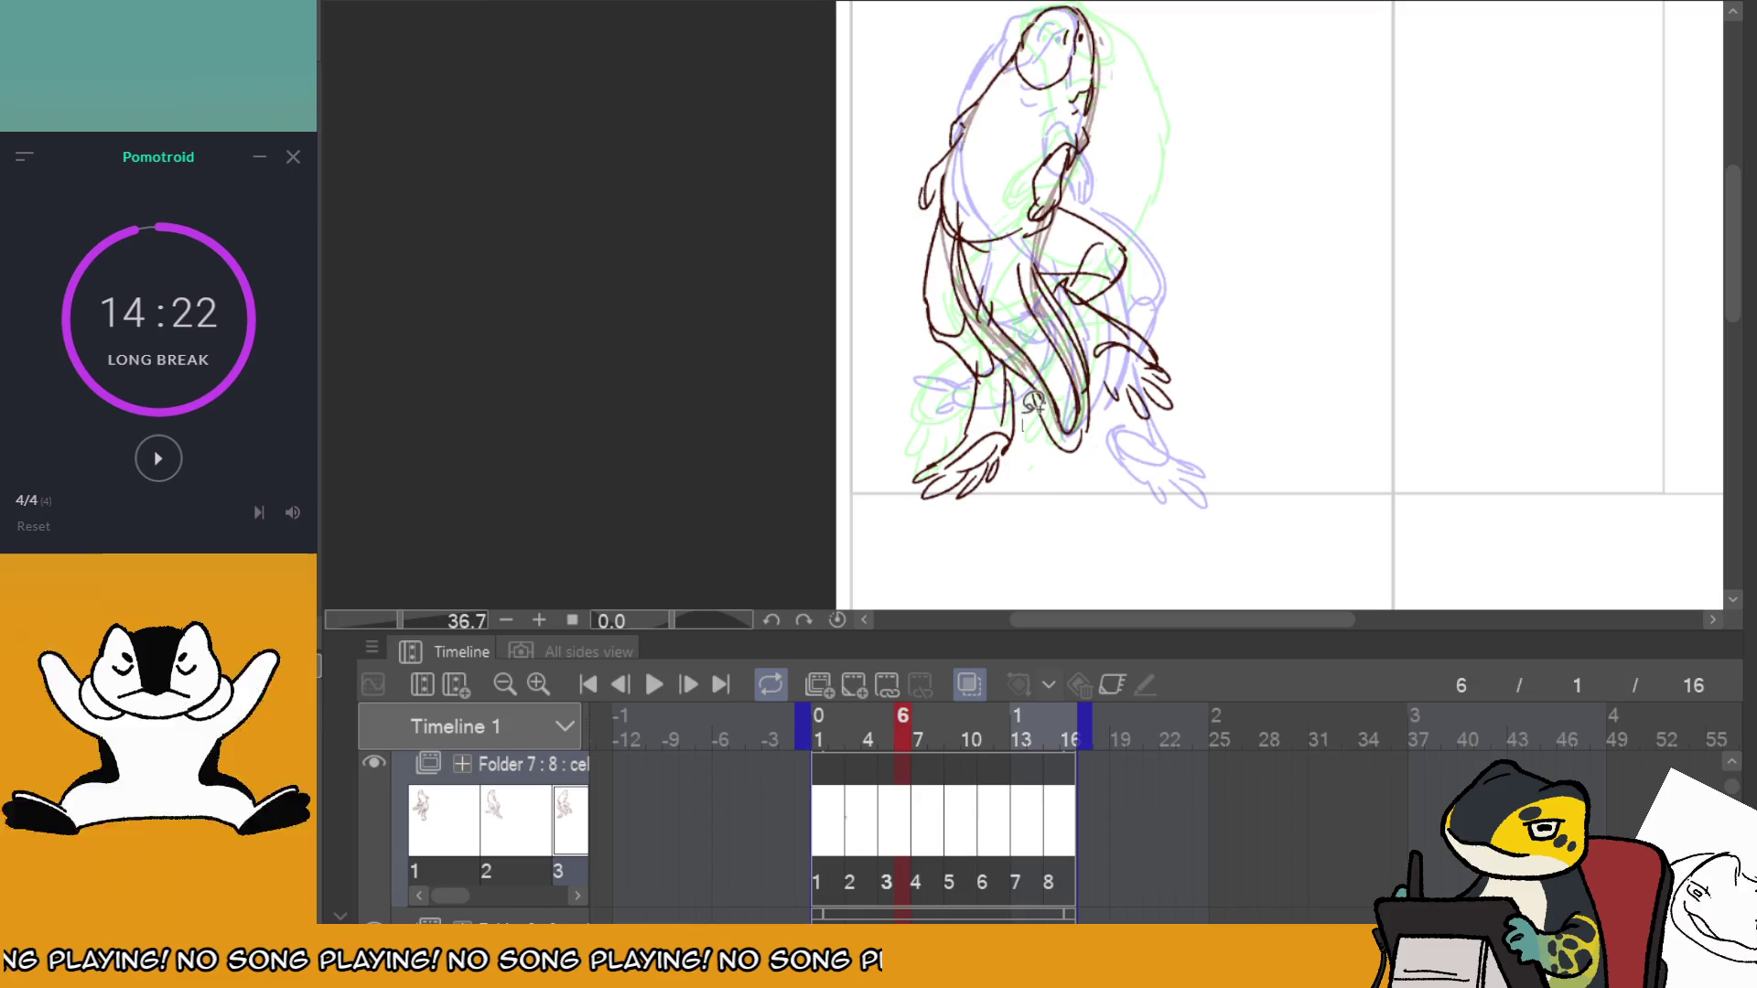
left_click_drag(1034, 402, 1029, 517)
left_click(676, 545)
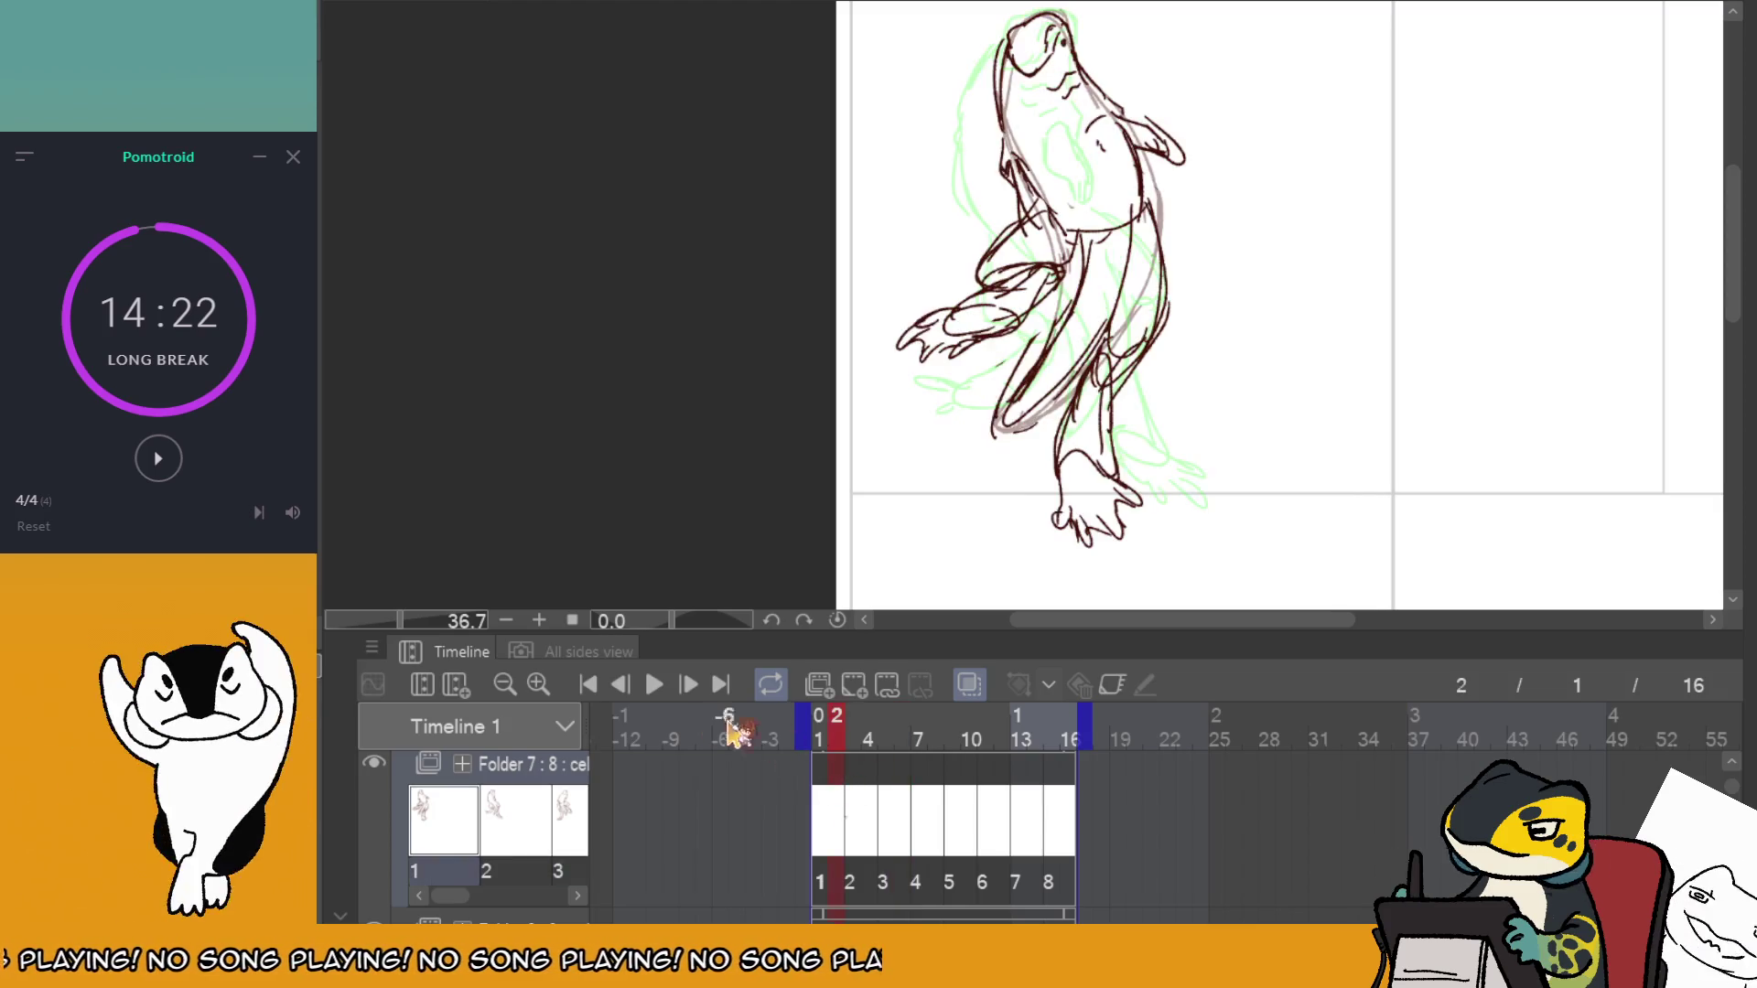
left_click(656, 685)
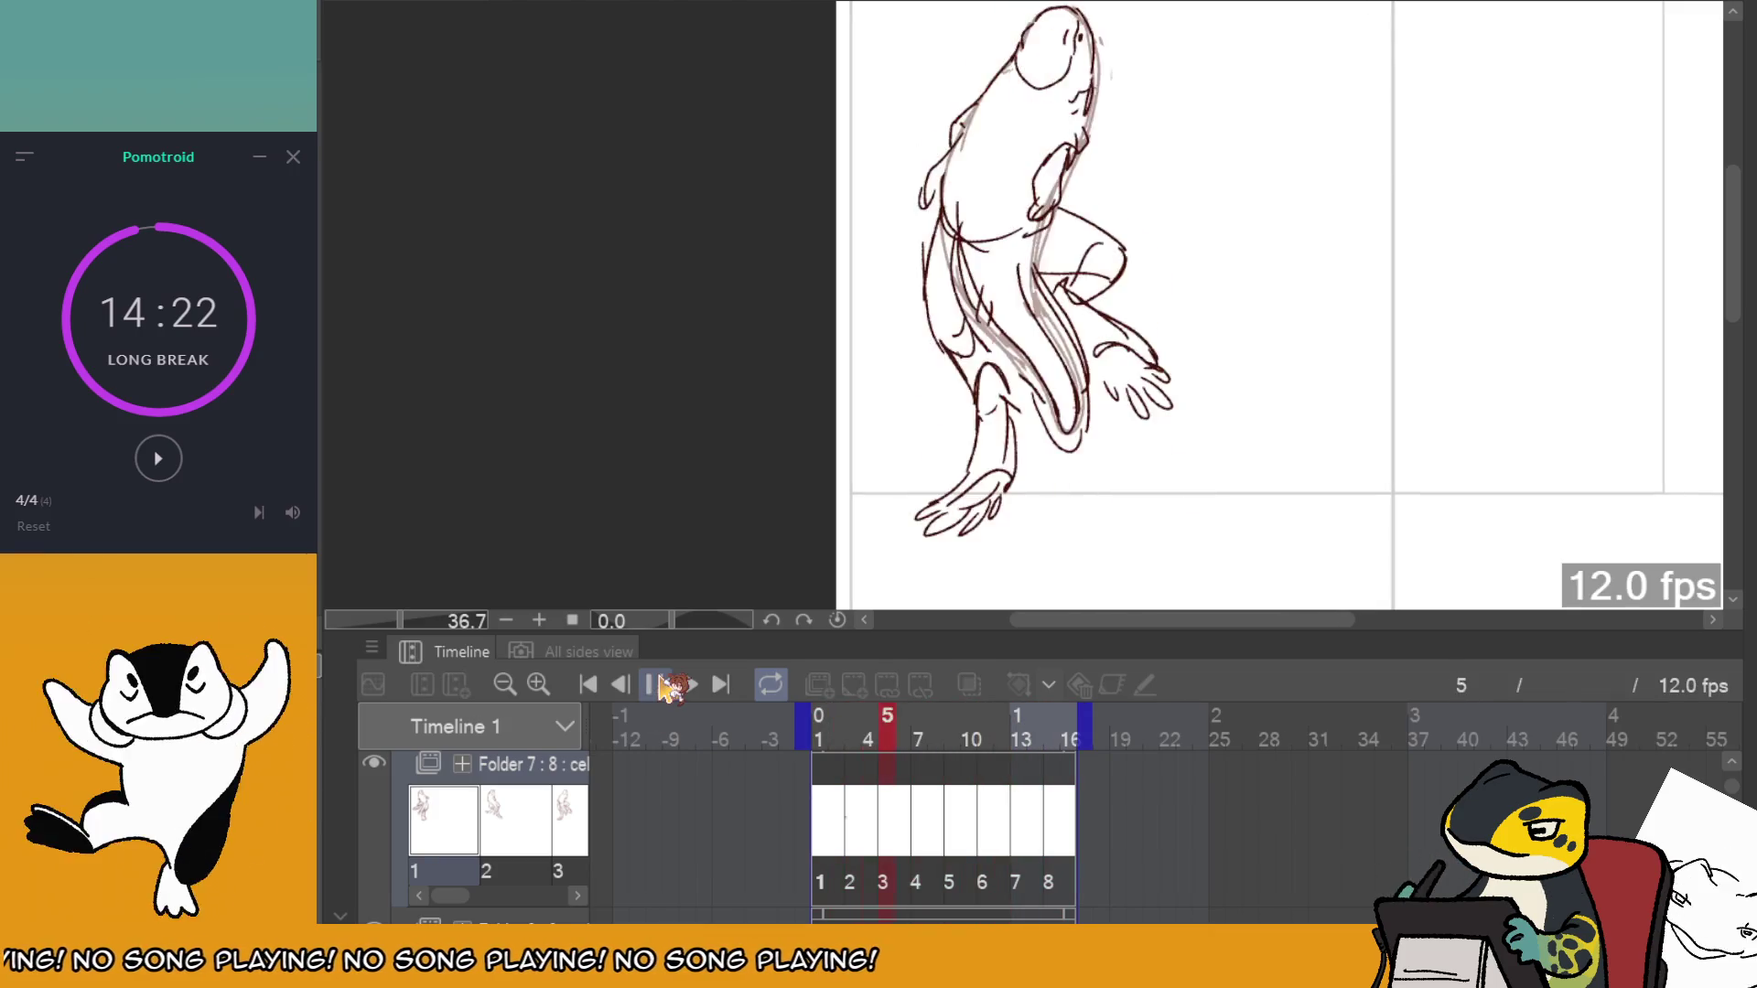
Erase the left hand lines on frame 9 and replay from the first frame.
left_click(952, 779)
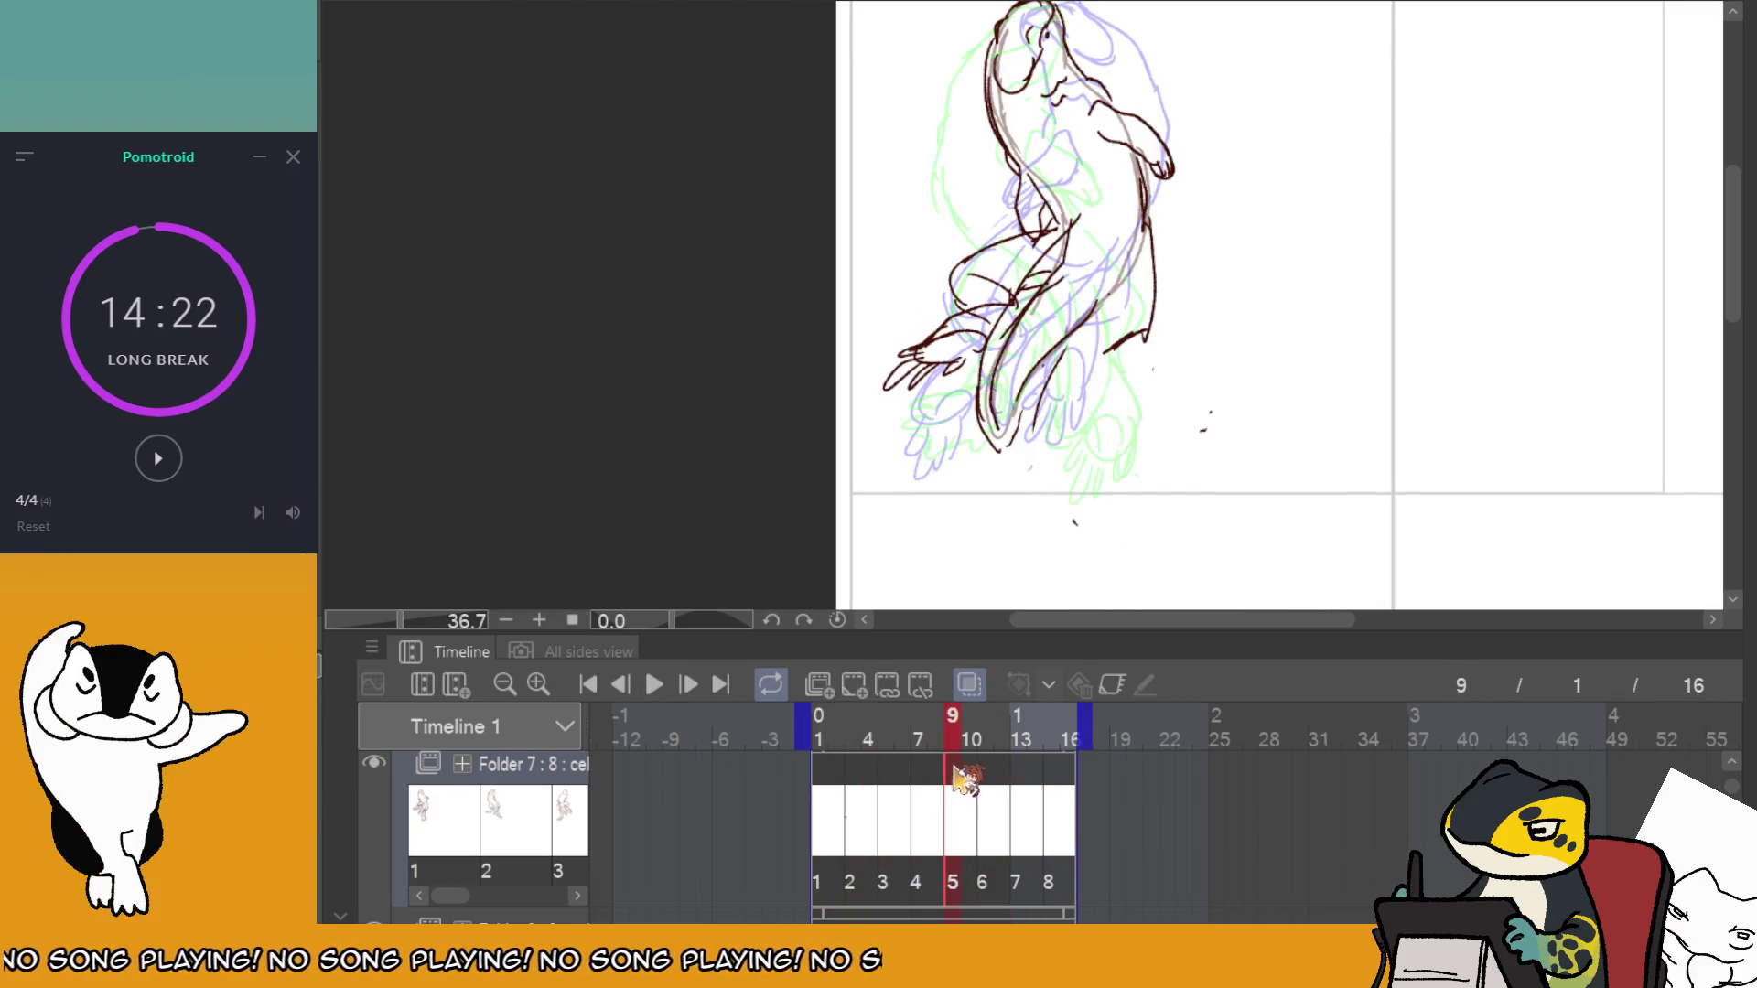
left_click(988, 796)
left_click(961, 776)
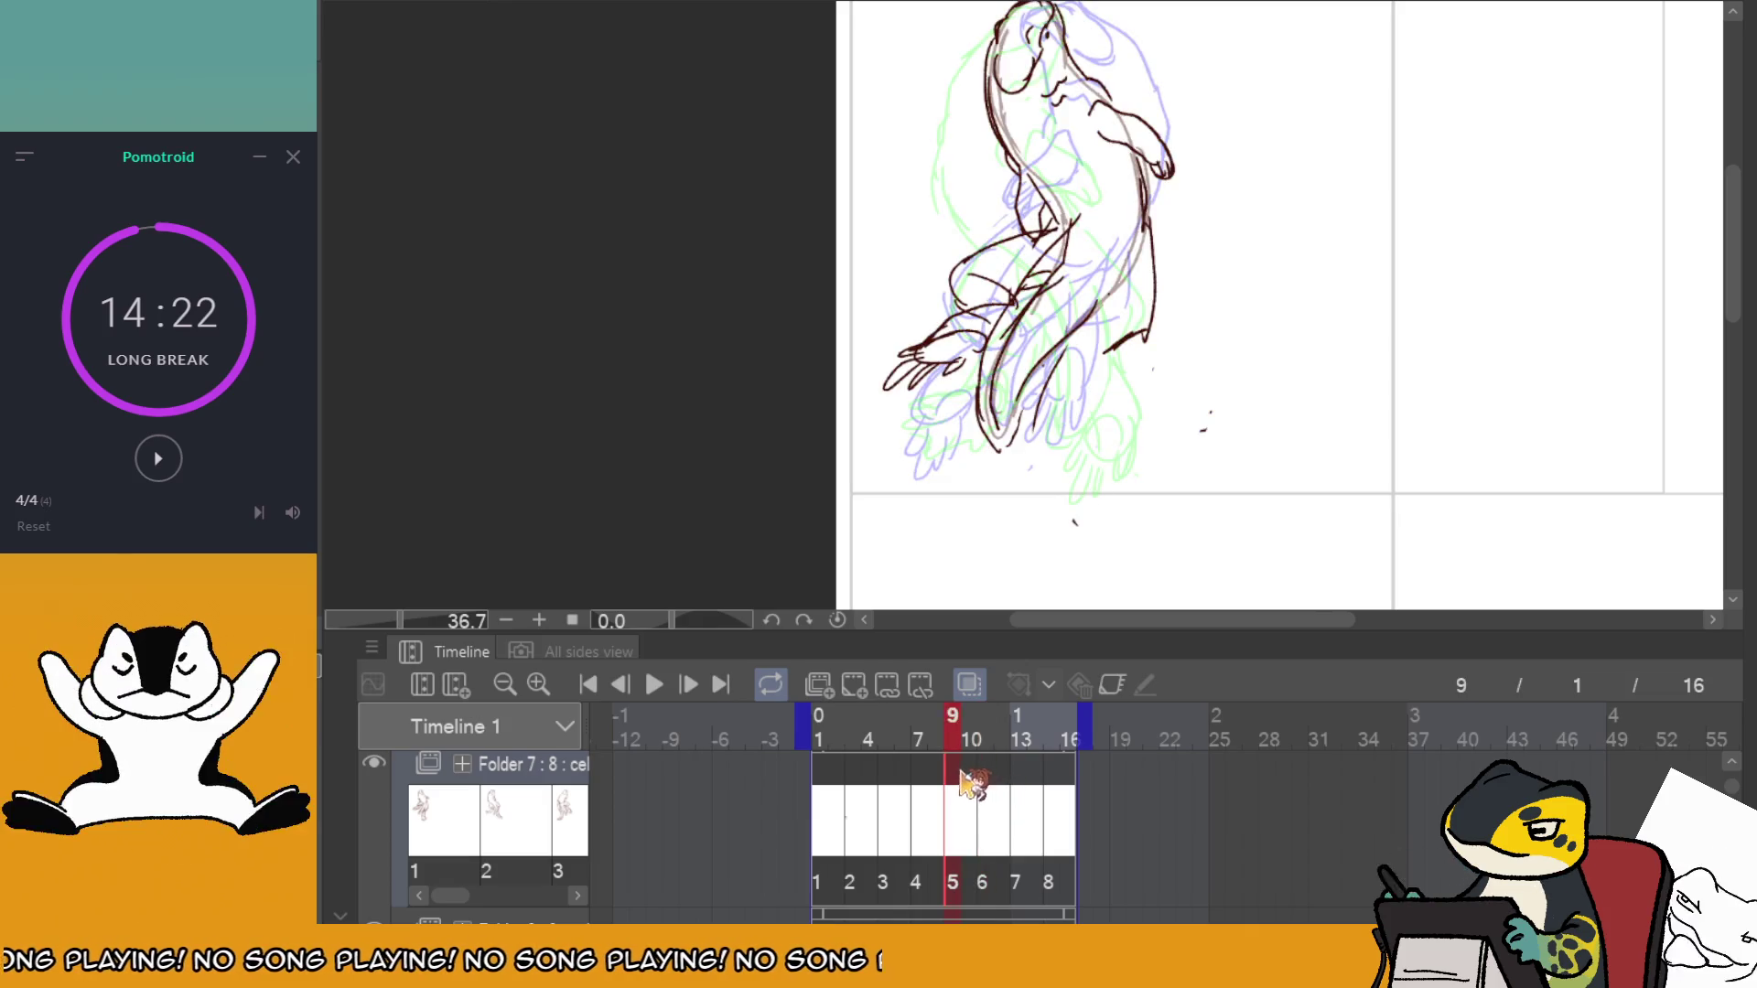
left_click(839, 774)
left_click(956, 784)
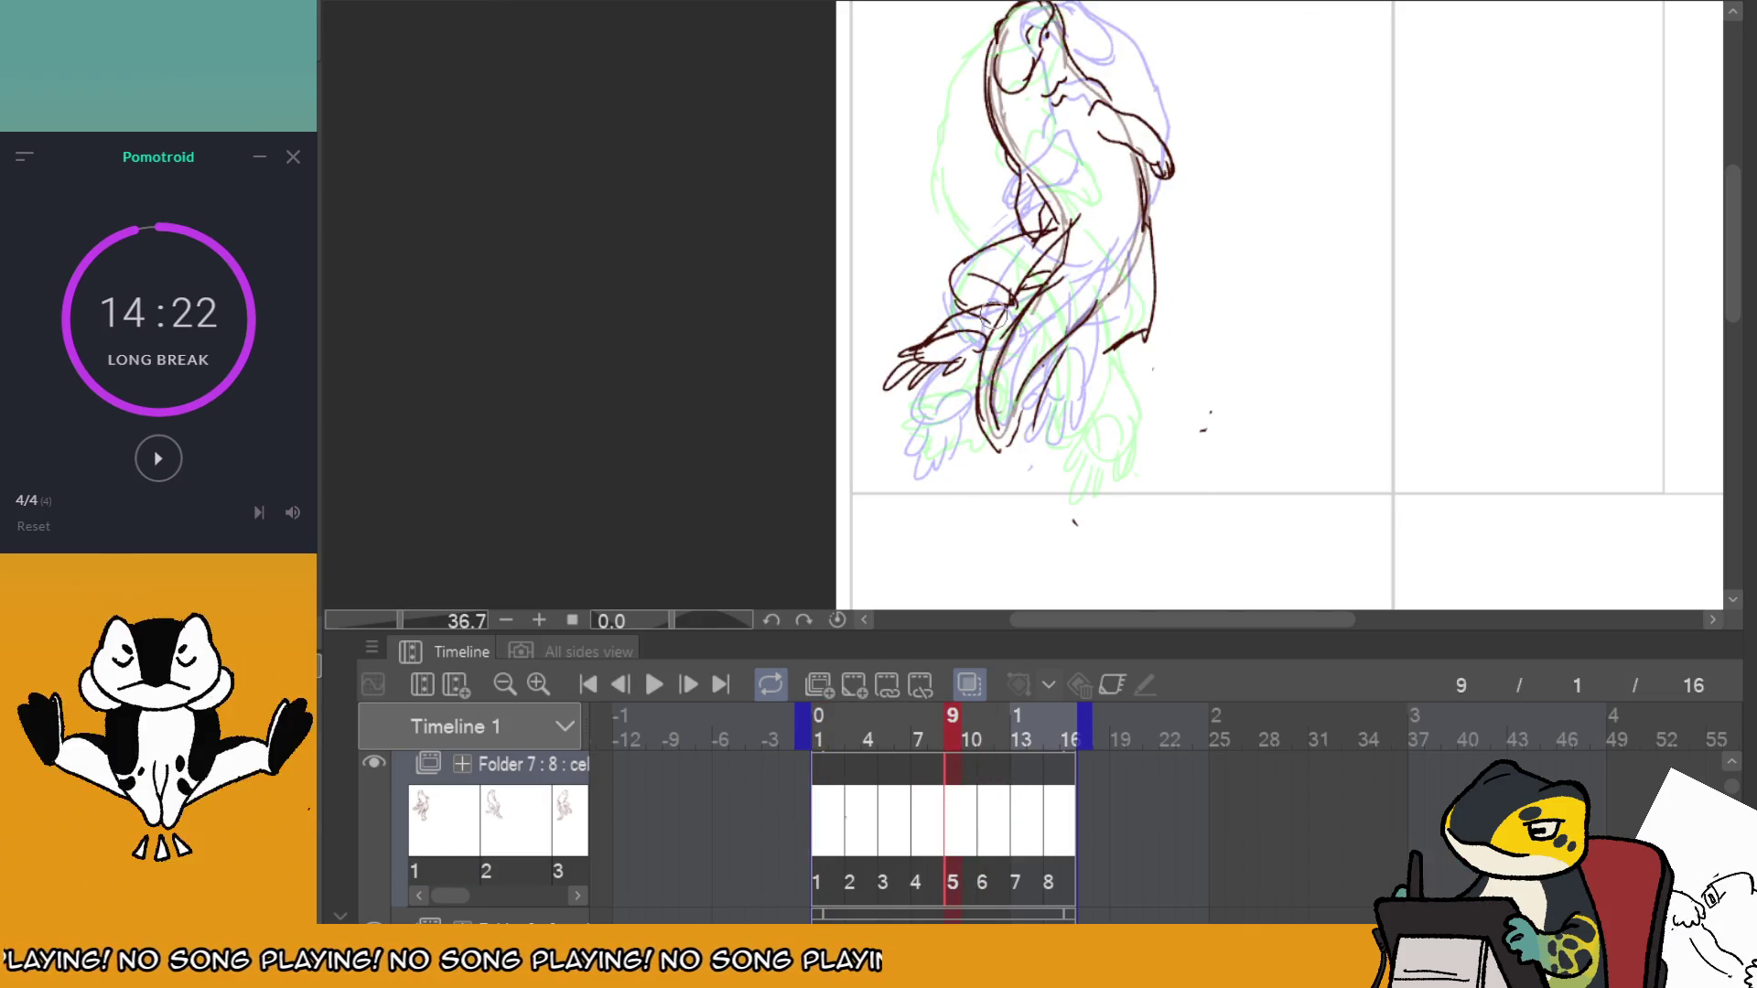
left_click_drag(920, 361, 894, 384)
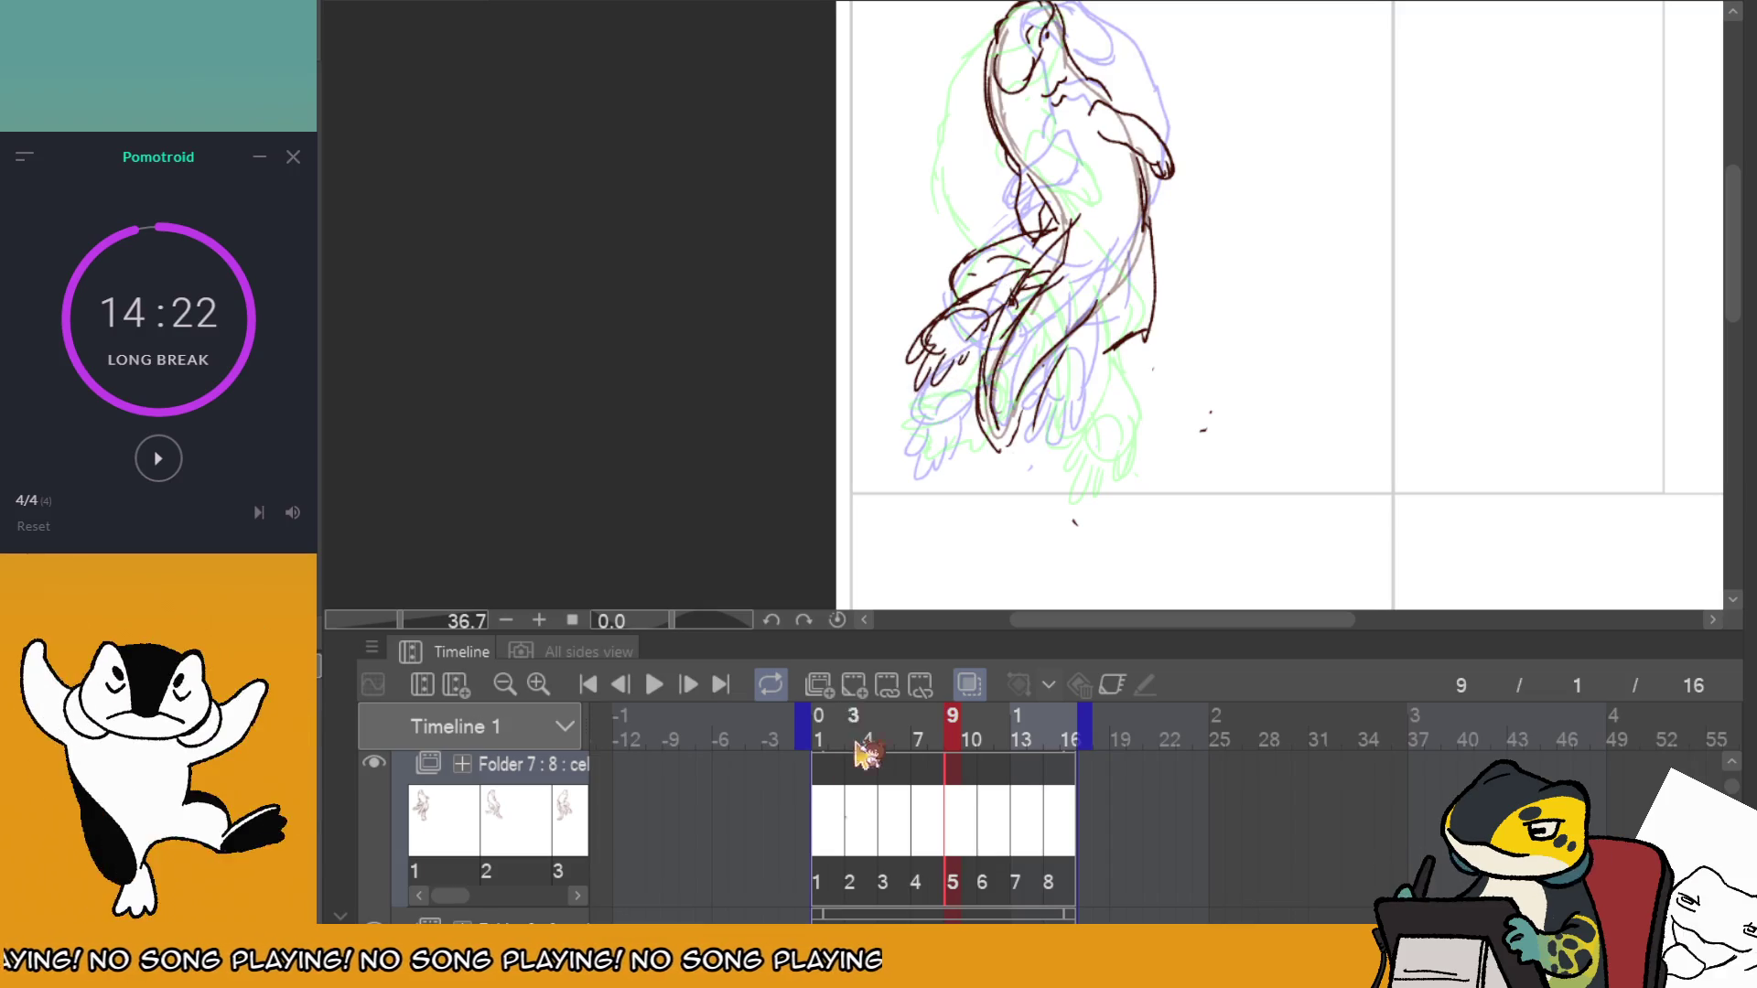
left_click(833, 787)
left_click(654, 685)
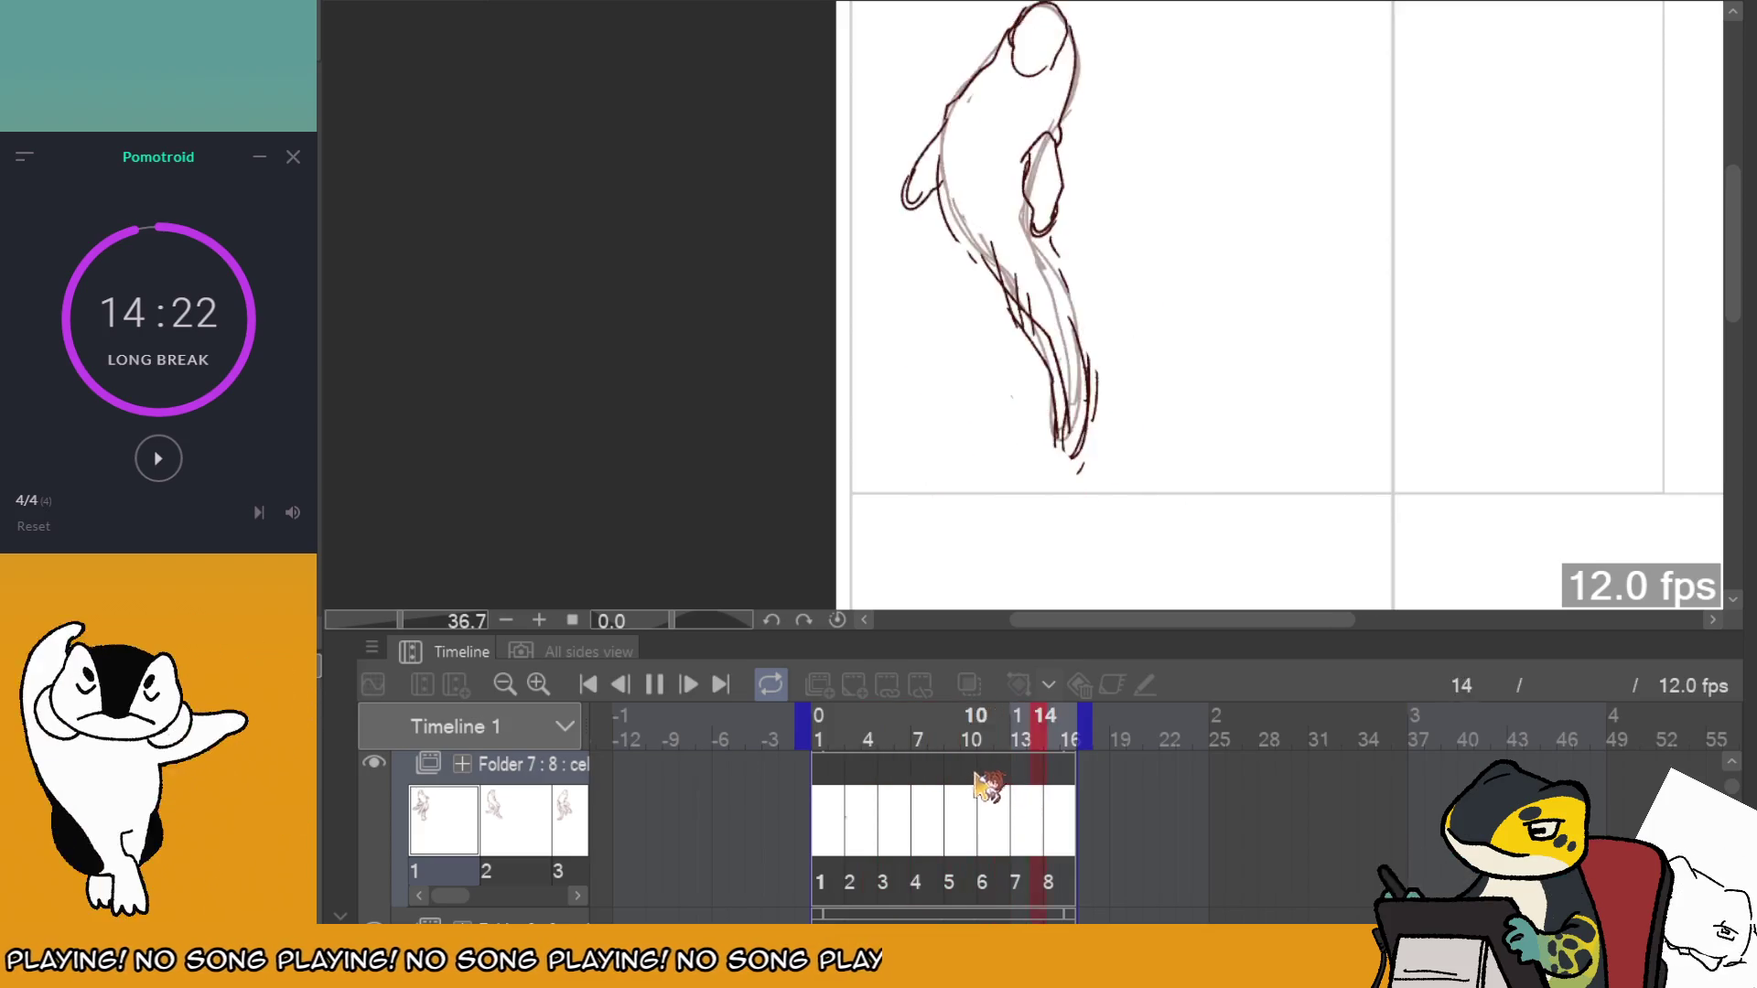
Add a lower-body stroke and sketch the feet on frame 13, then replay the animation.
left_click(981, 782)
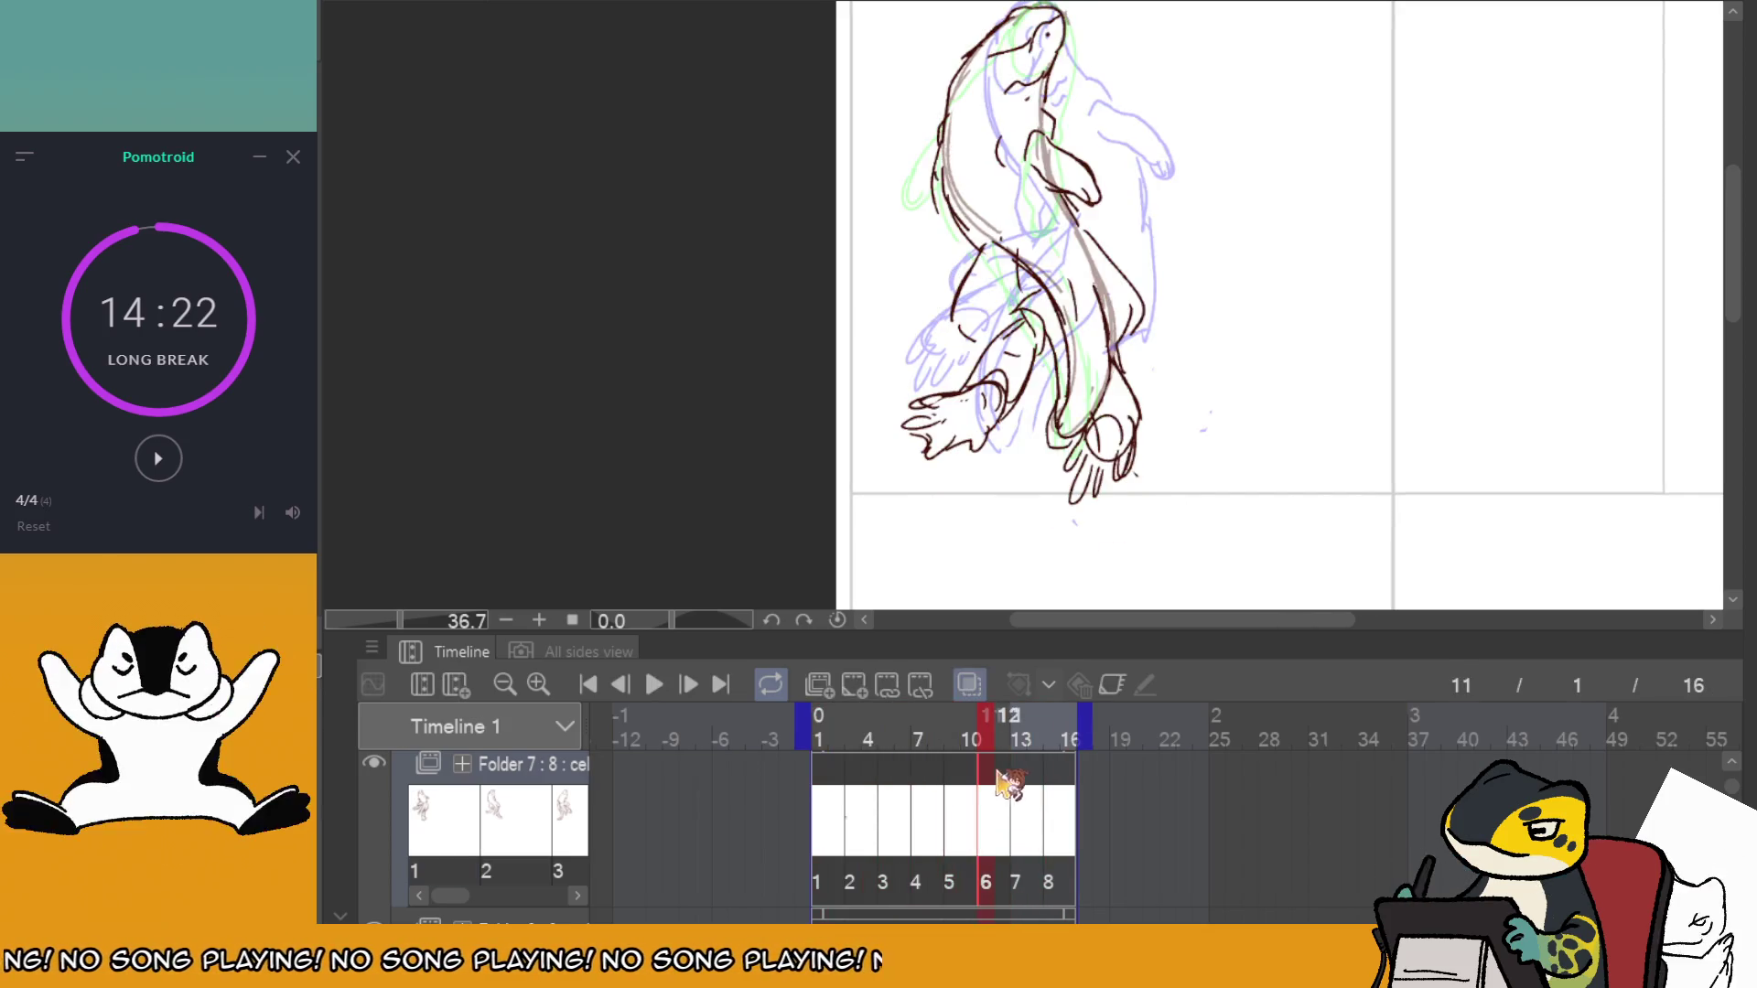
left_click(1025, 779)
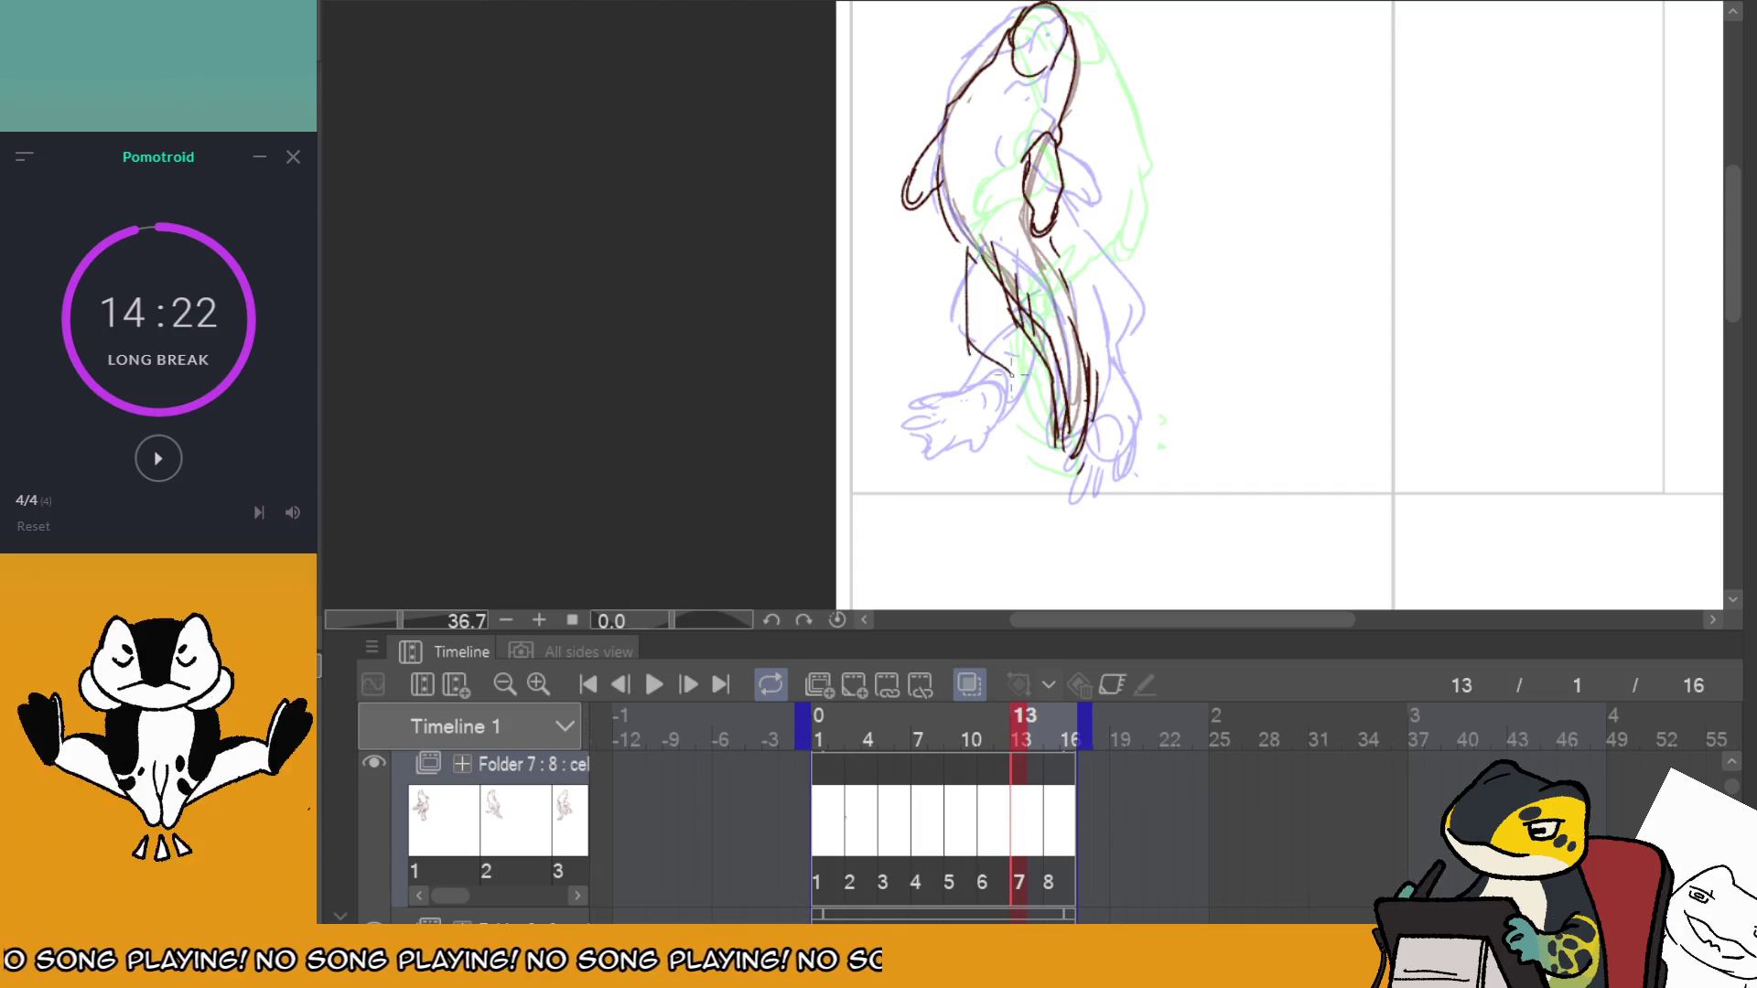
left_click_drag(1011, 375, 1039, 377)
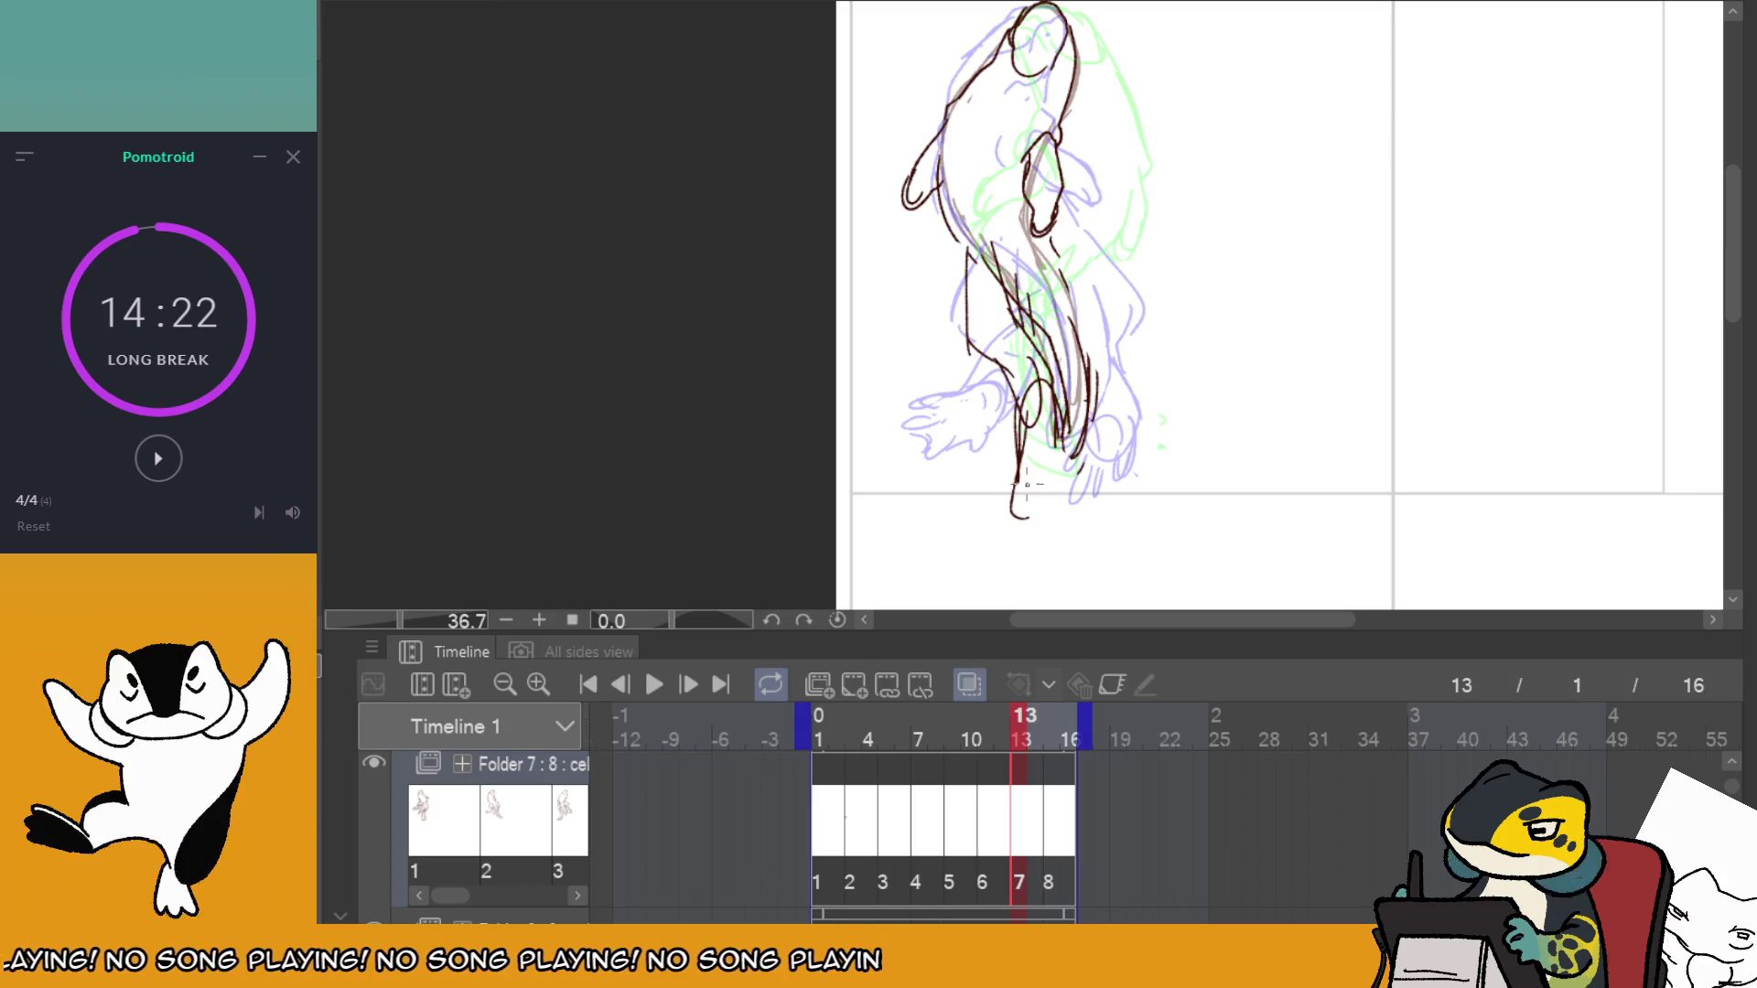
left_click_drag(1053, 512, 996, 514)
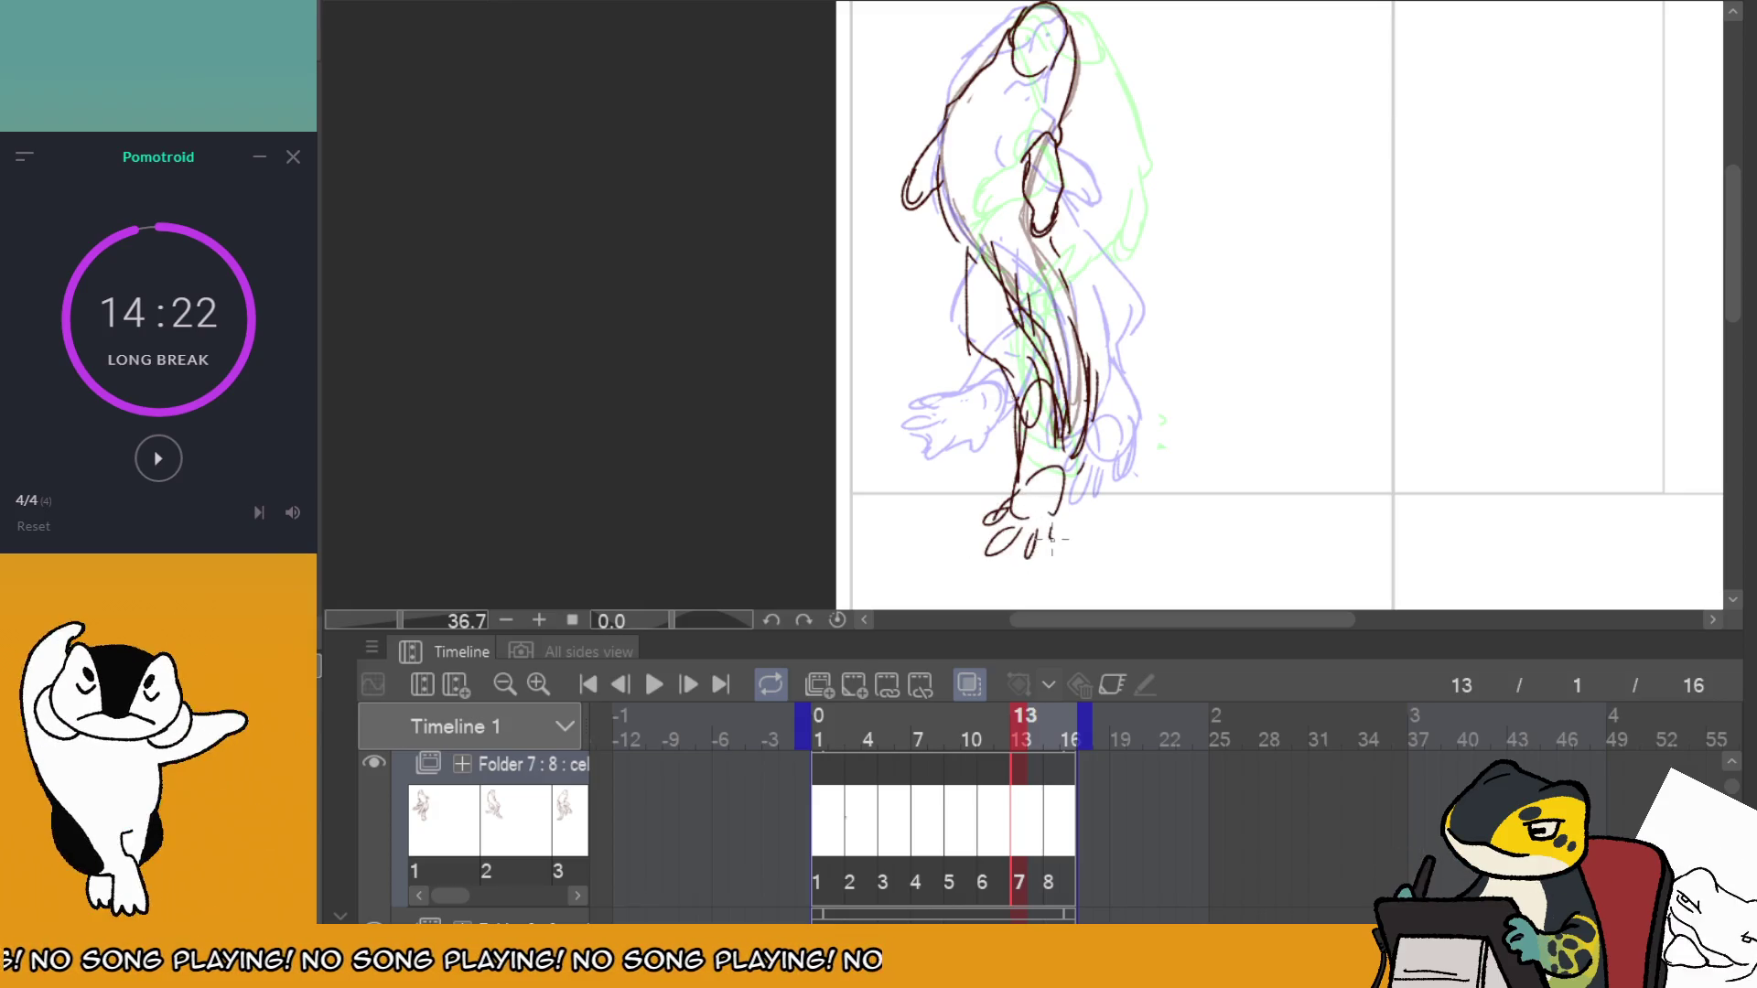
left_click(1061, 817)
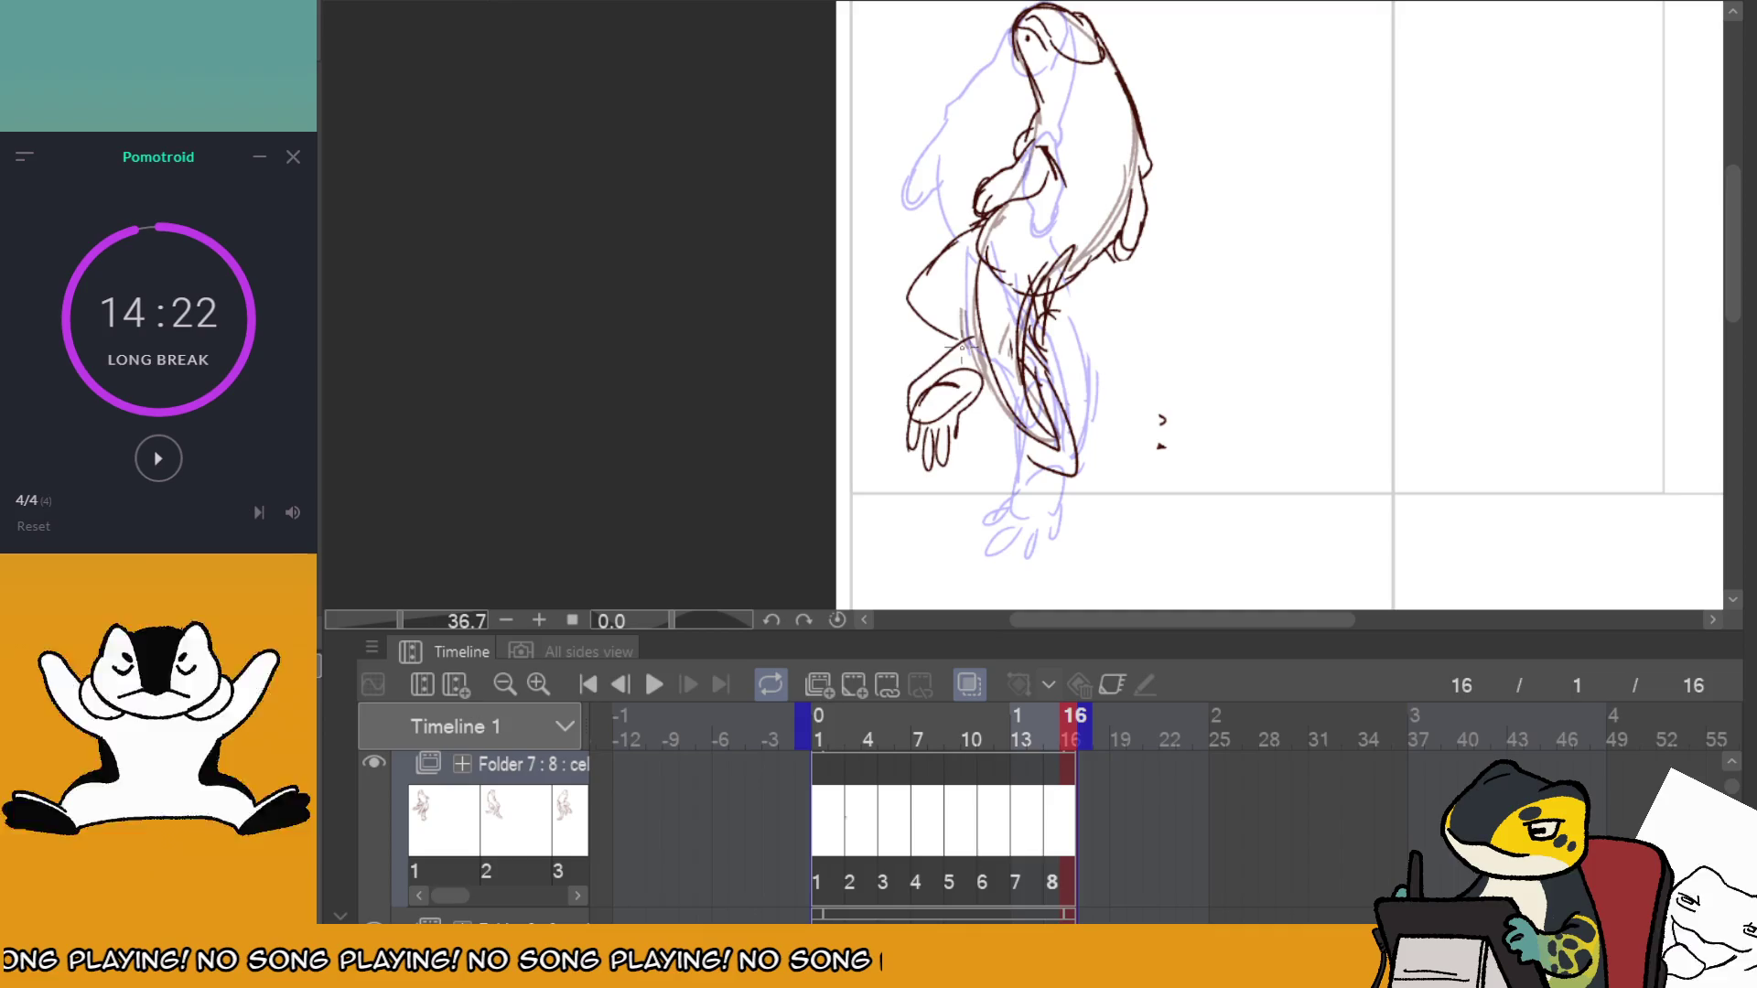
left_click(654, 684)
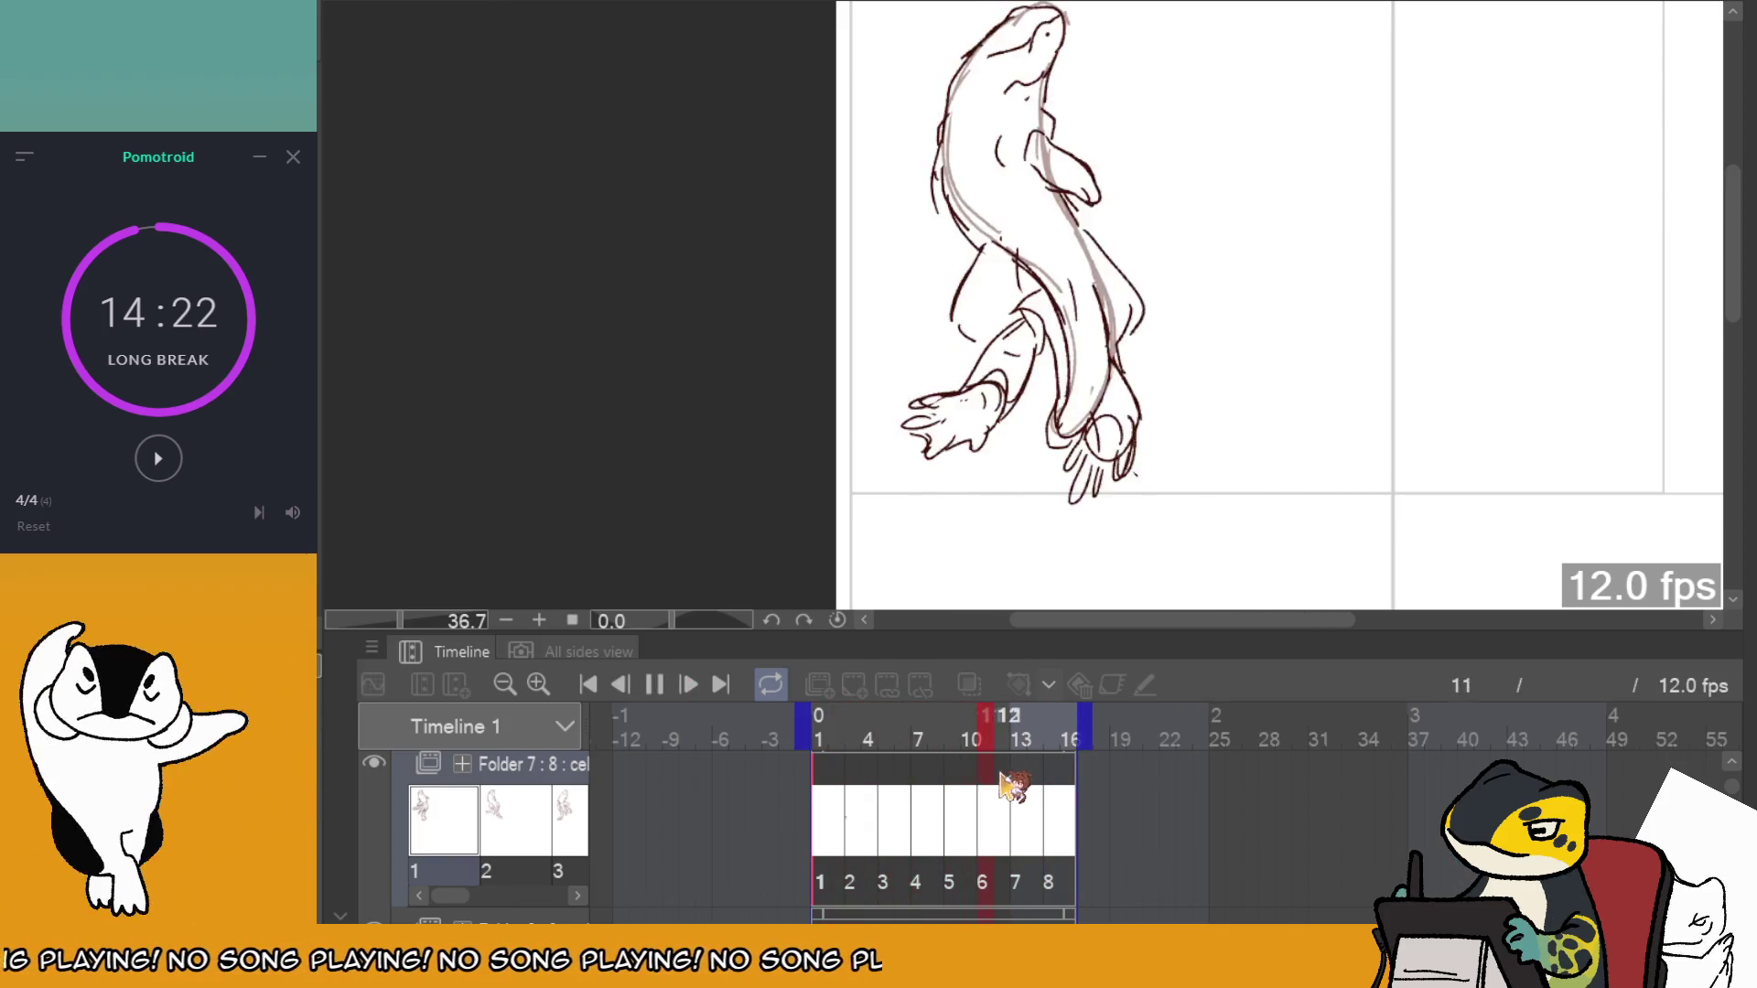
Stop, step through the frames to frame 13, and replay from frame 1.
key("space")
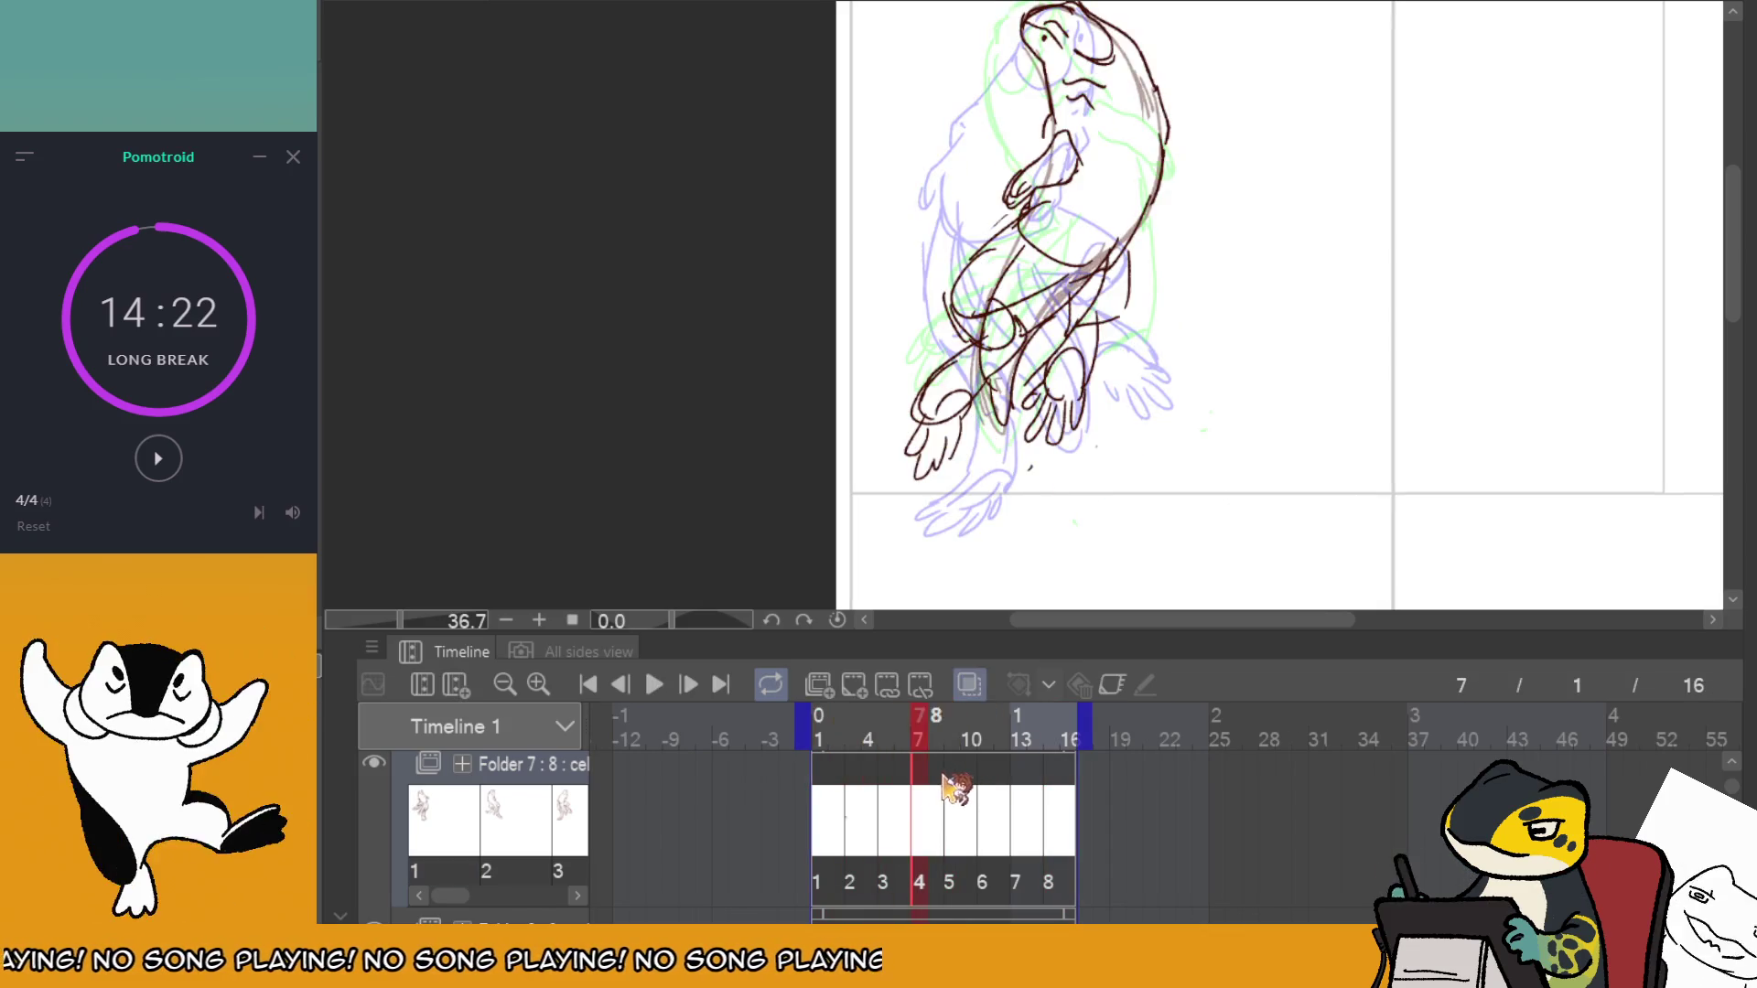
left_click_drag(947, 785, 1045, 776)
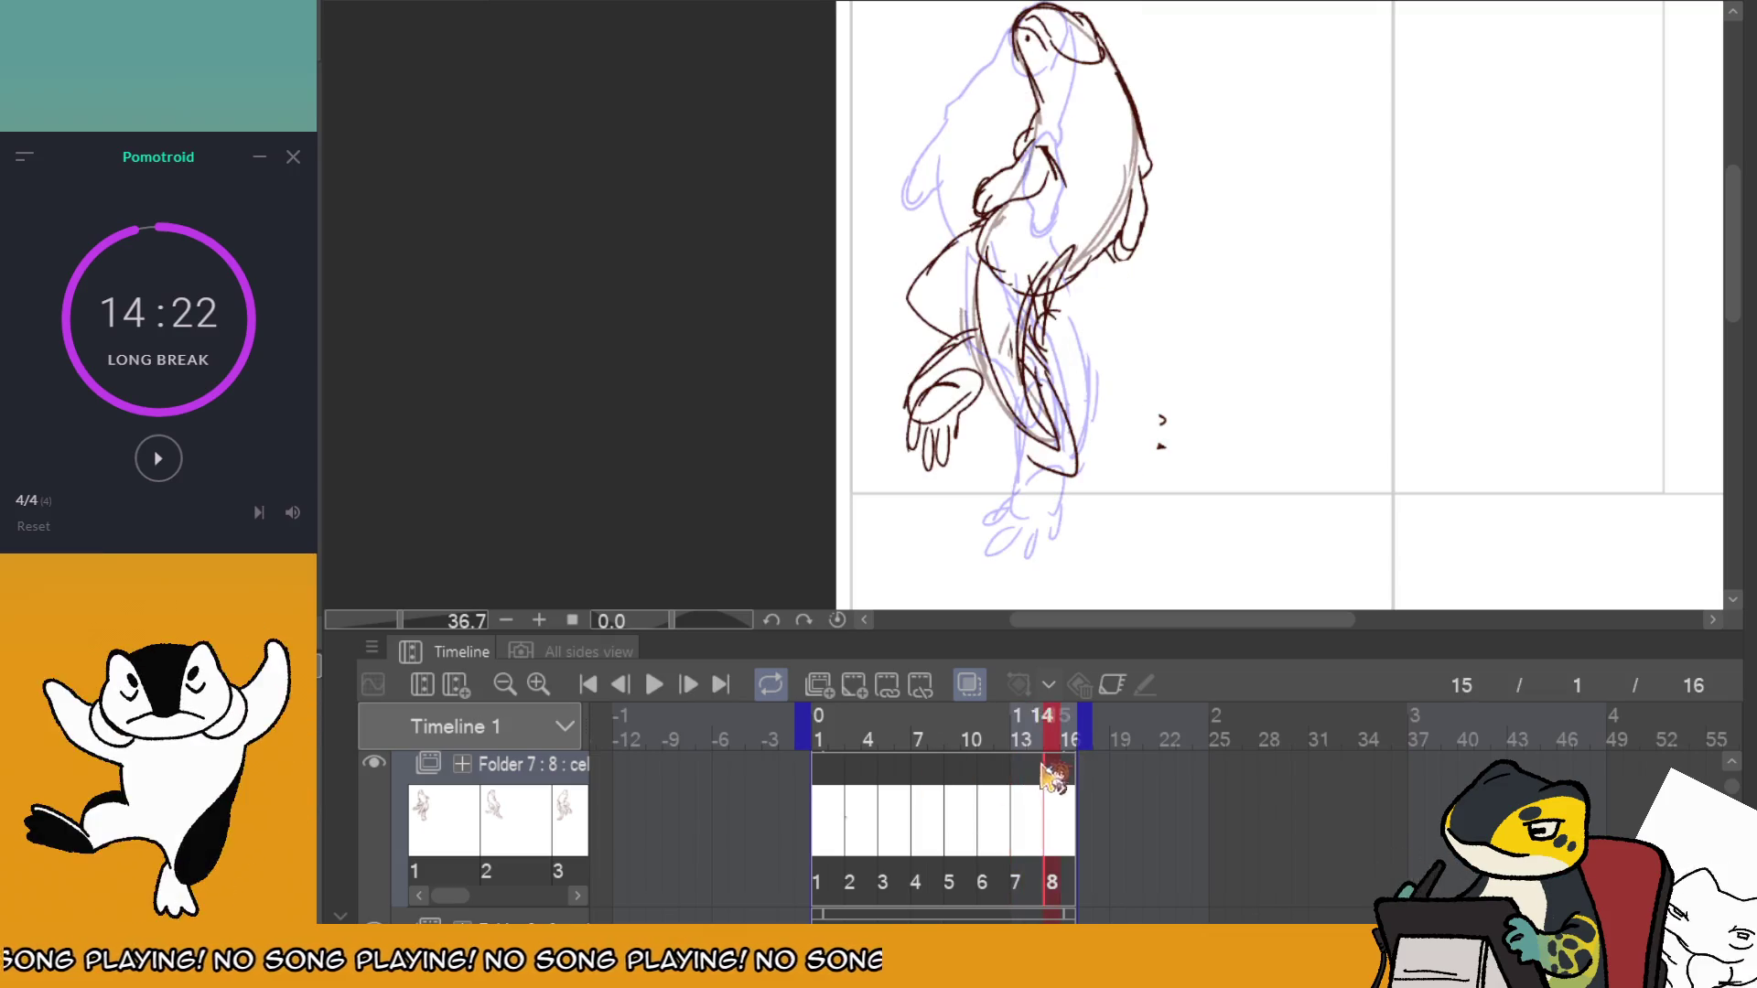
left_click(832, 785)
left_click(654, 685)
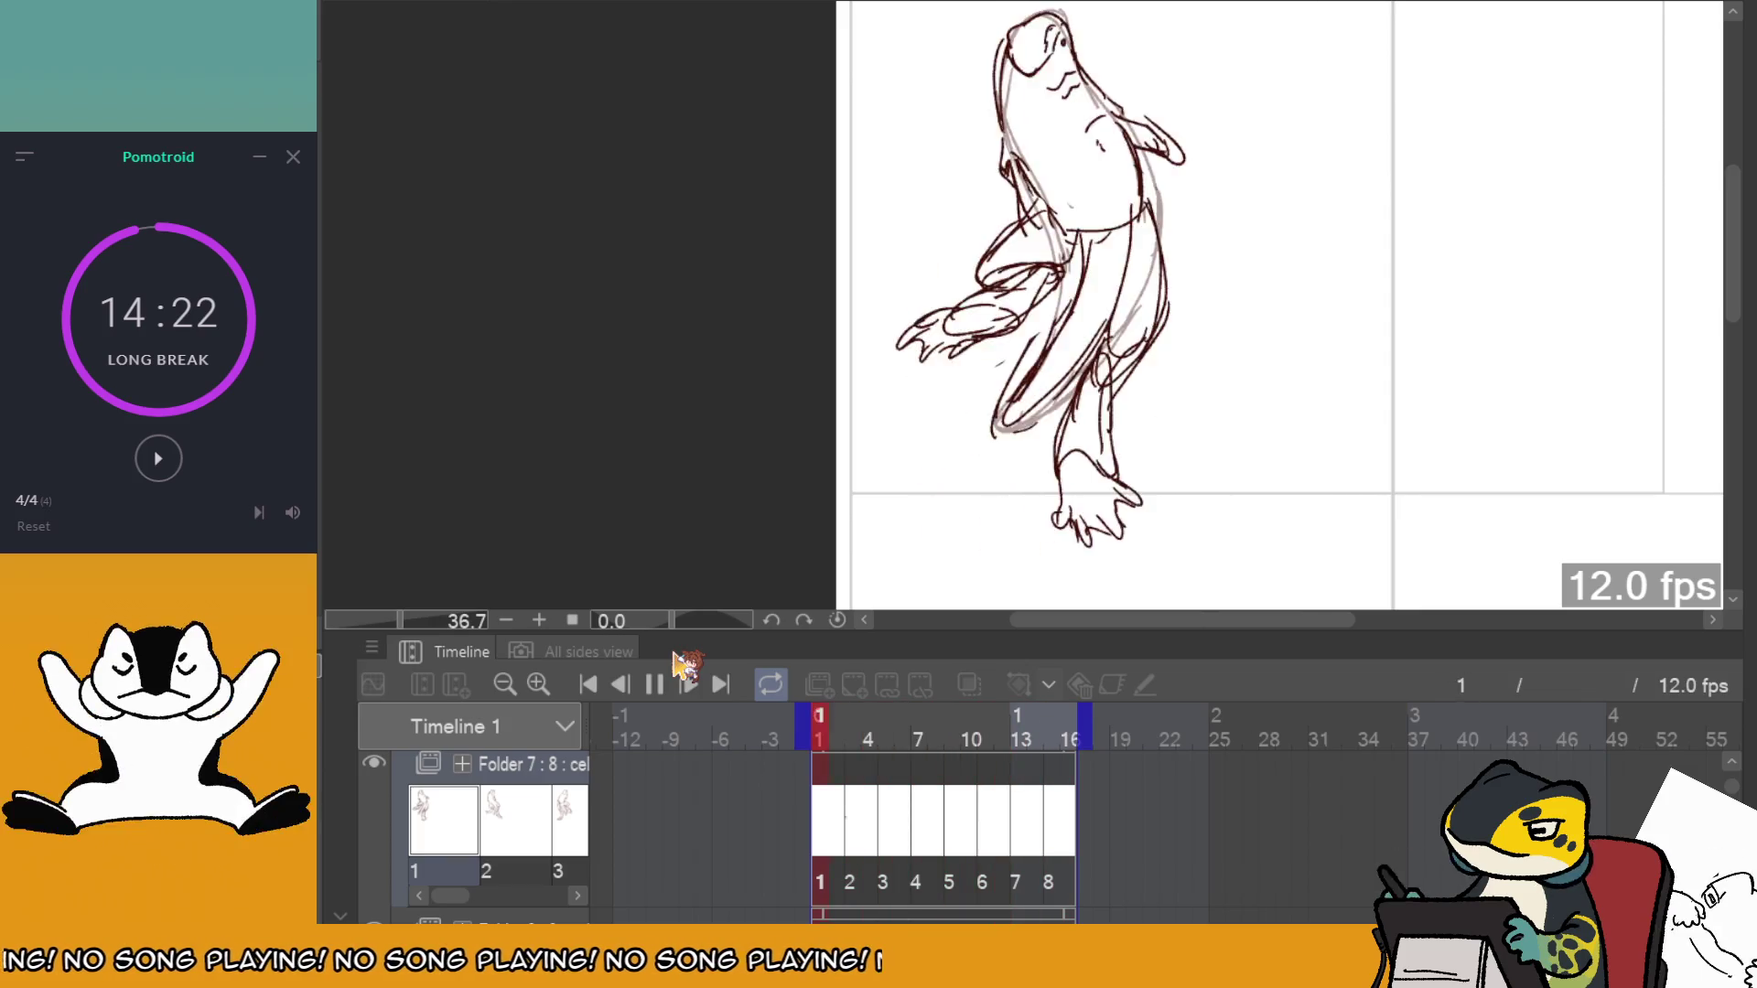
Stop playback and flip back and forth through the drawings from frame 5 to frame 11.
left_click(894, 776)
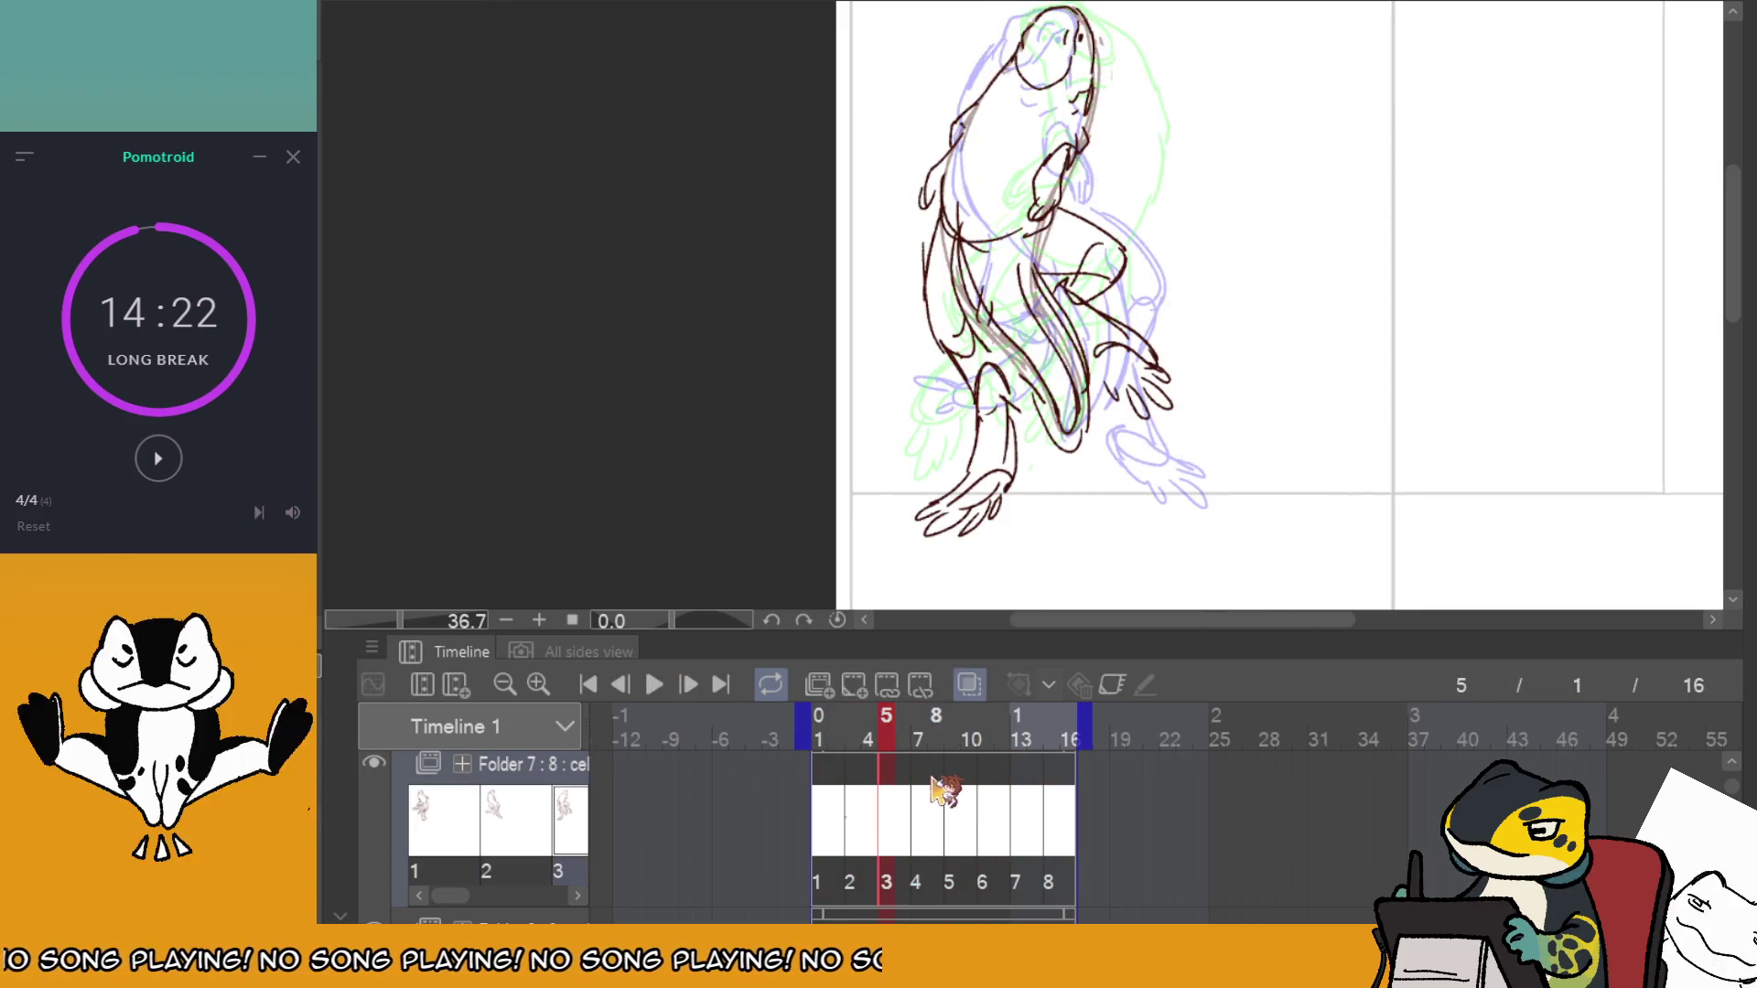
left_click(855, 775)
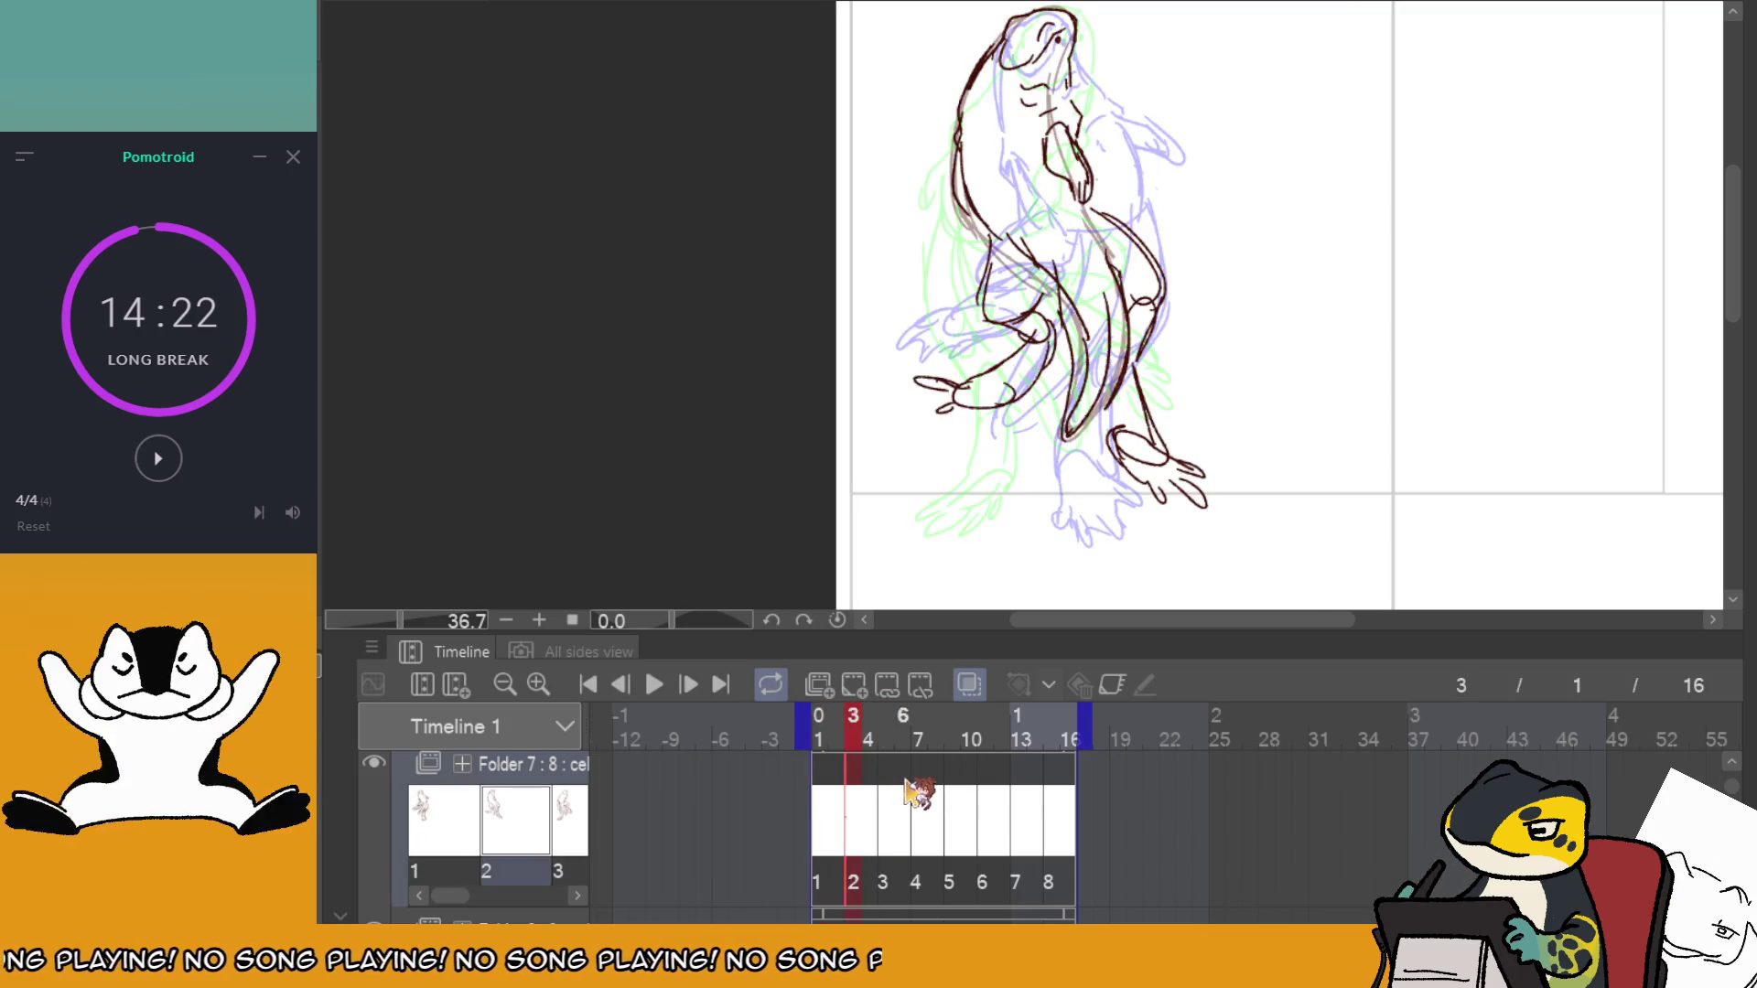
left_click_drag(906, 785, 952, 785)
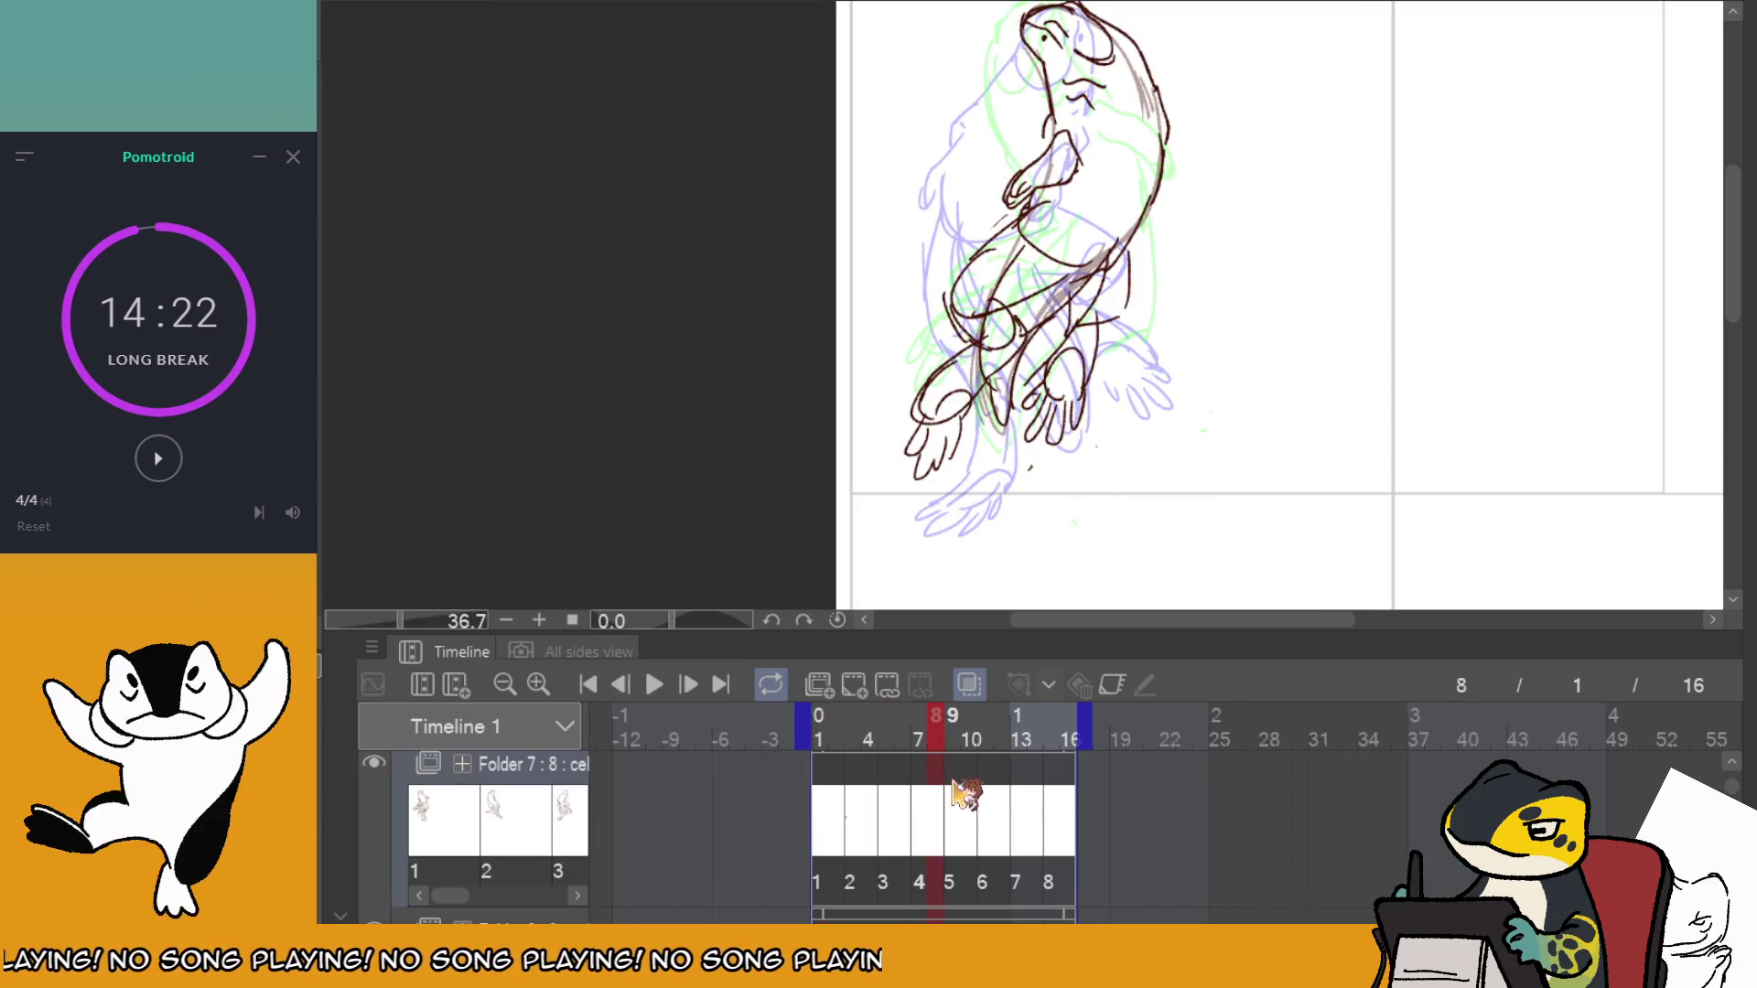
left_click(956, 776)
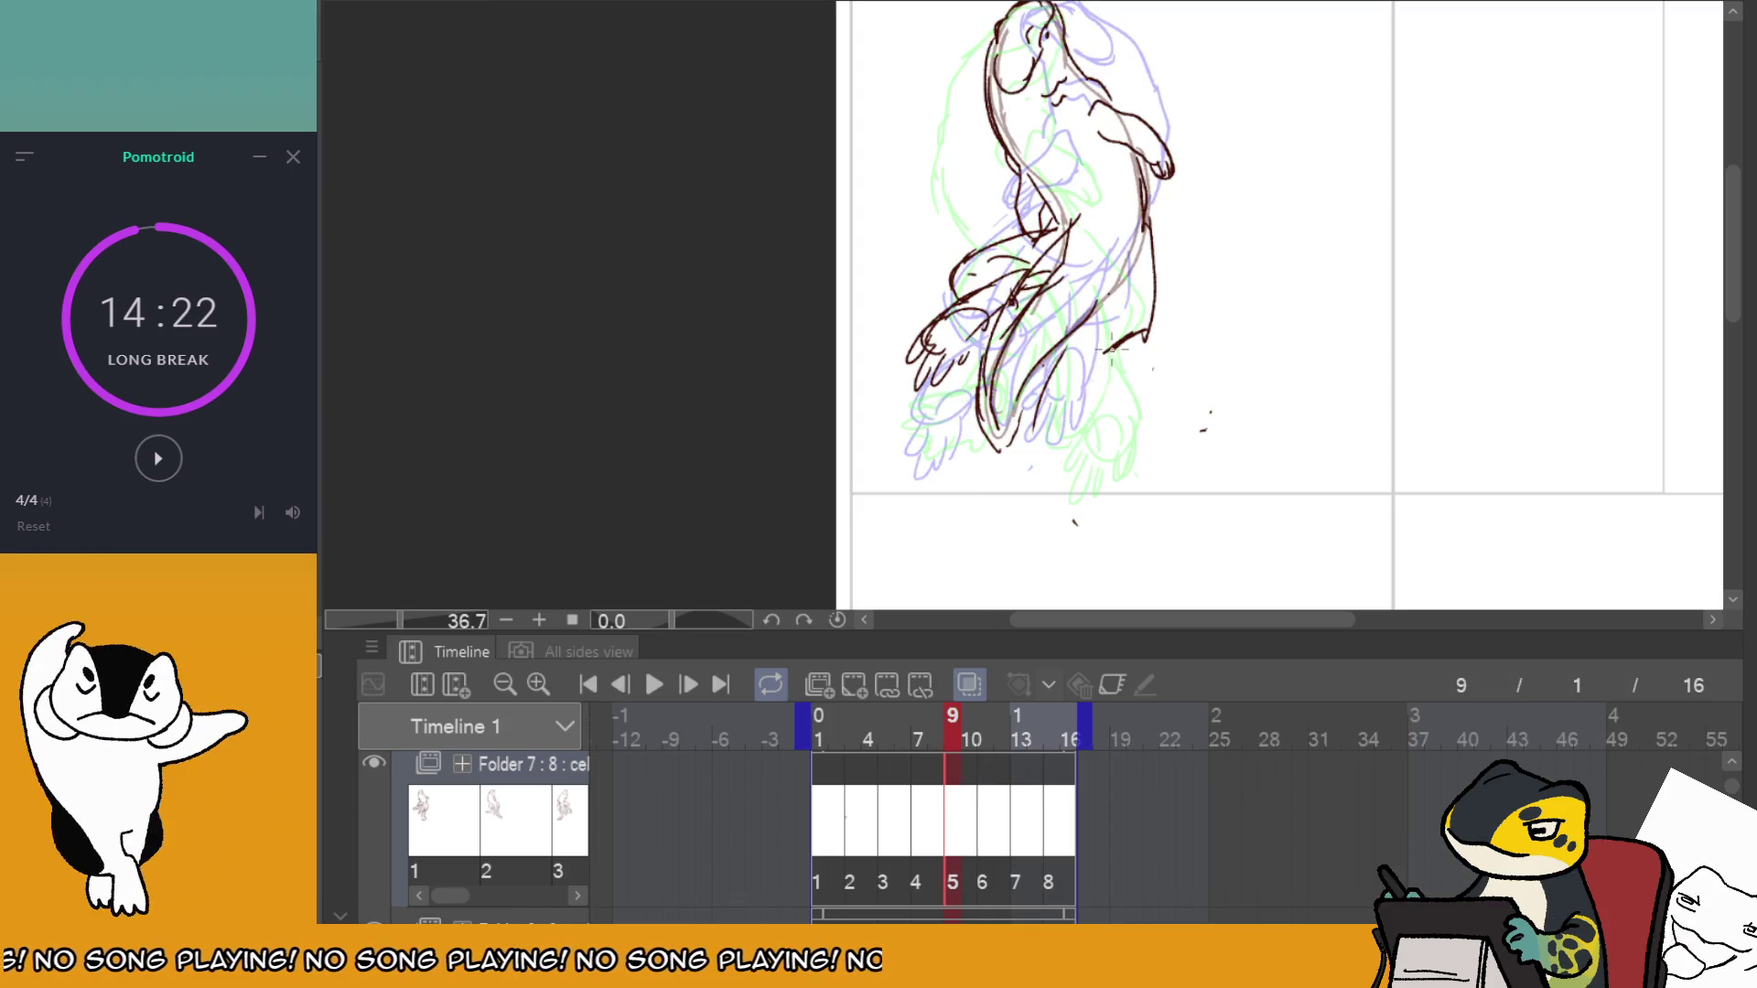
left_click(920, 776)
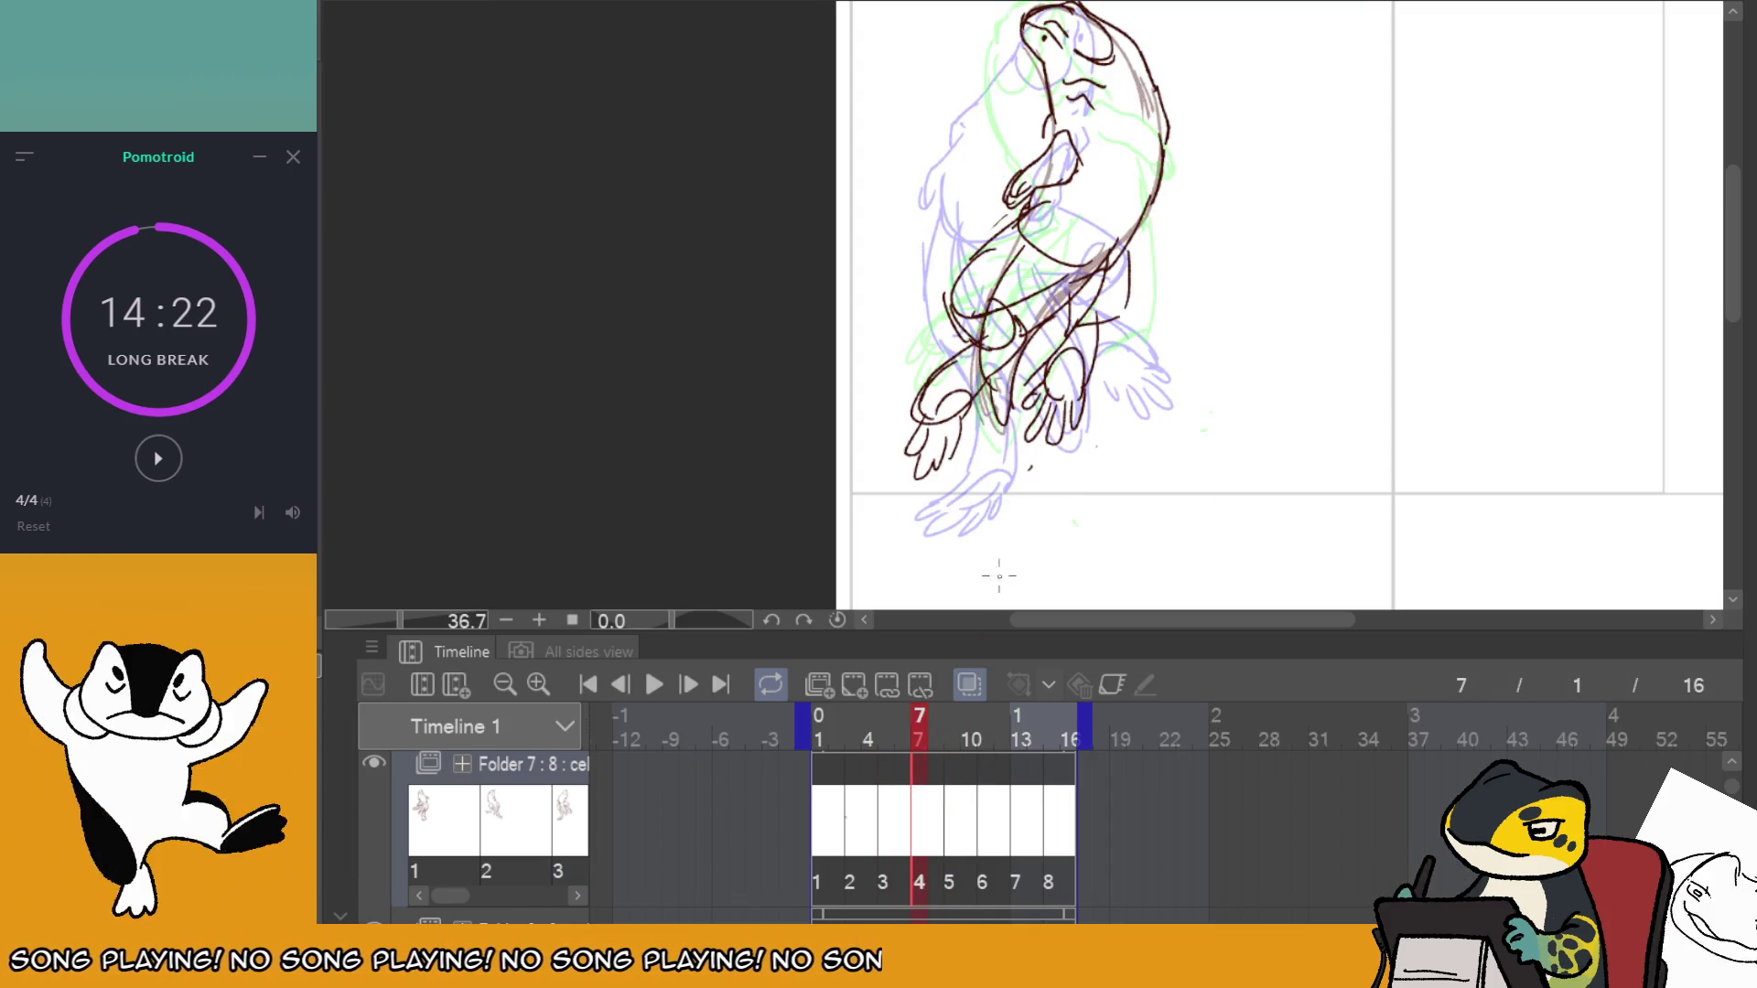
left_click(883, 778)
left_click(903, 777)
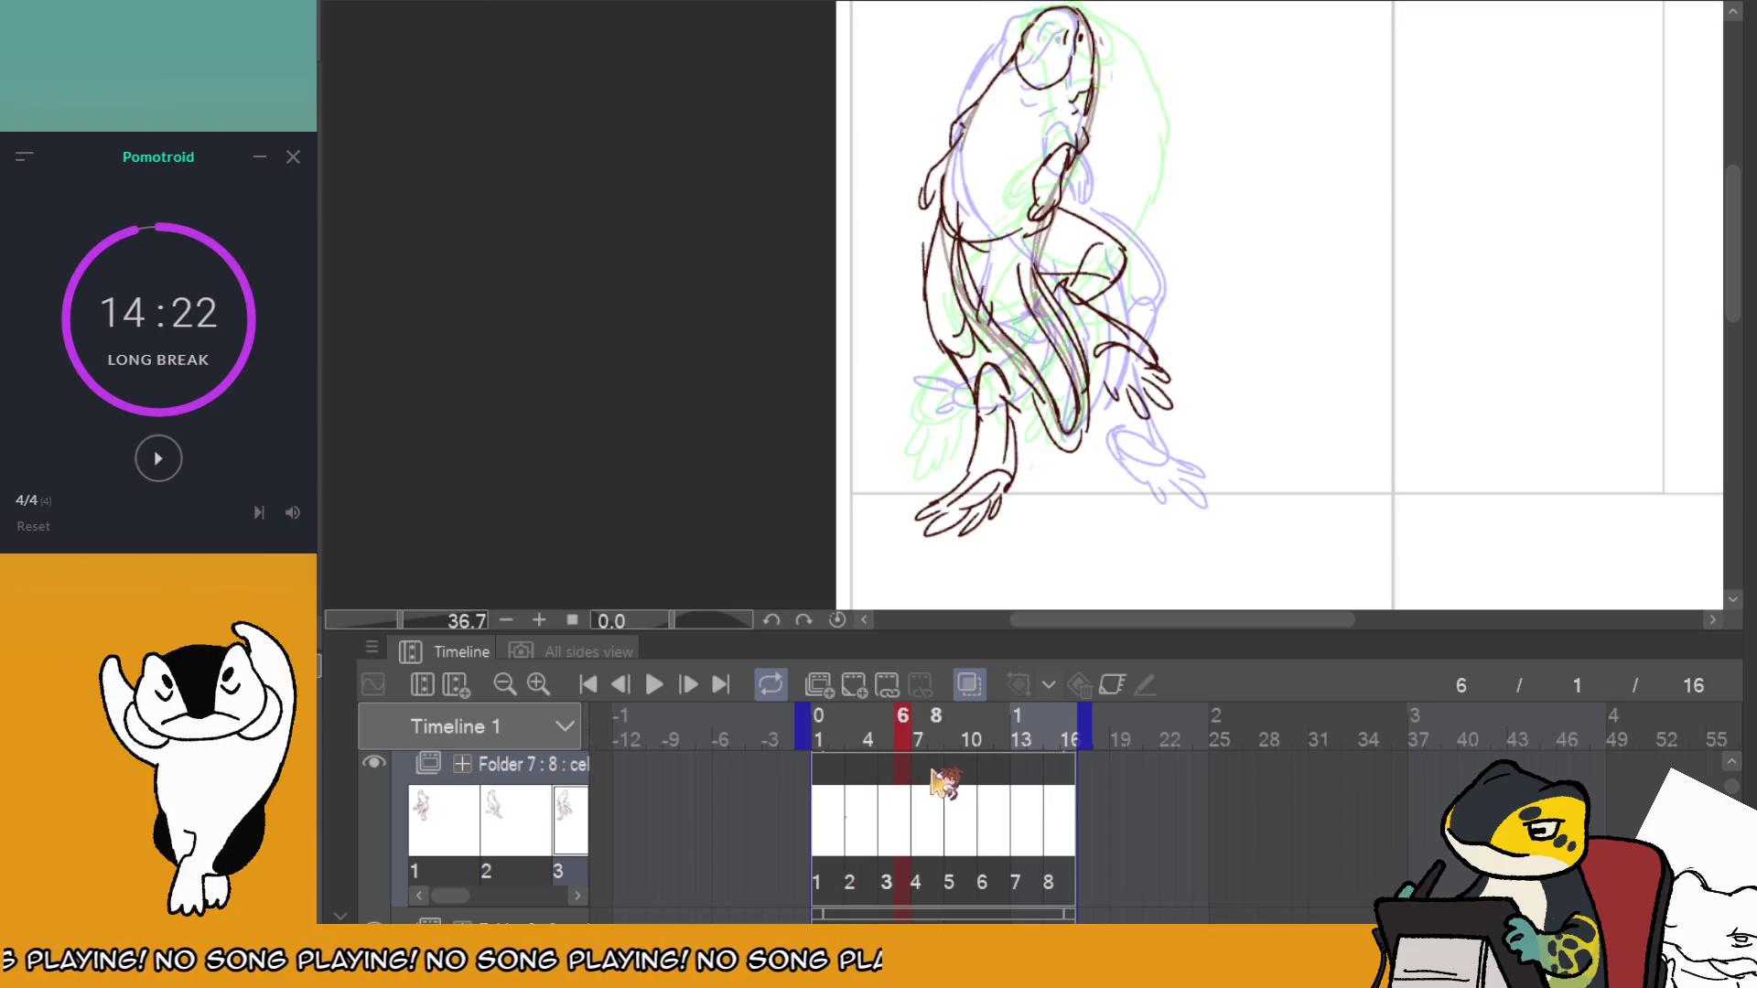
left_click(919, 776)
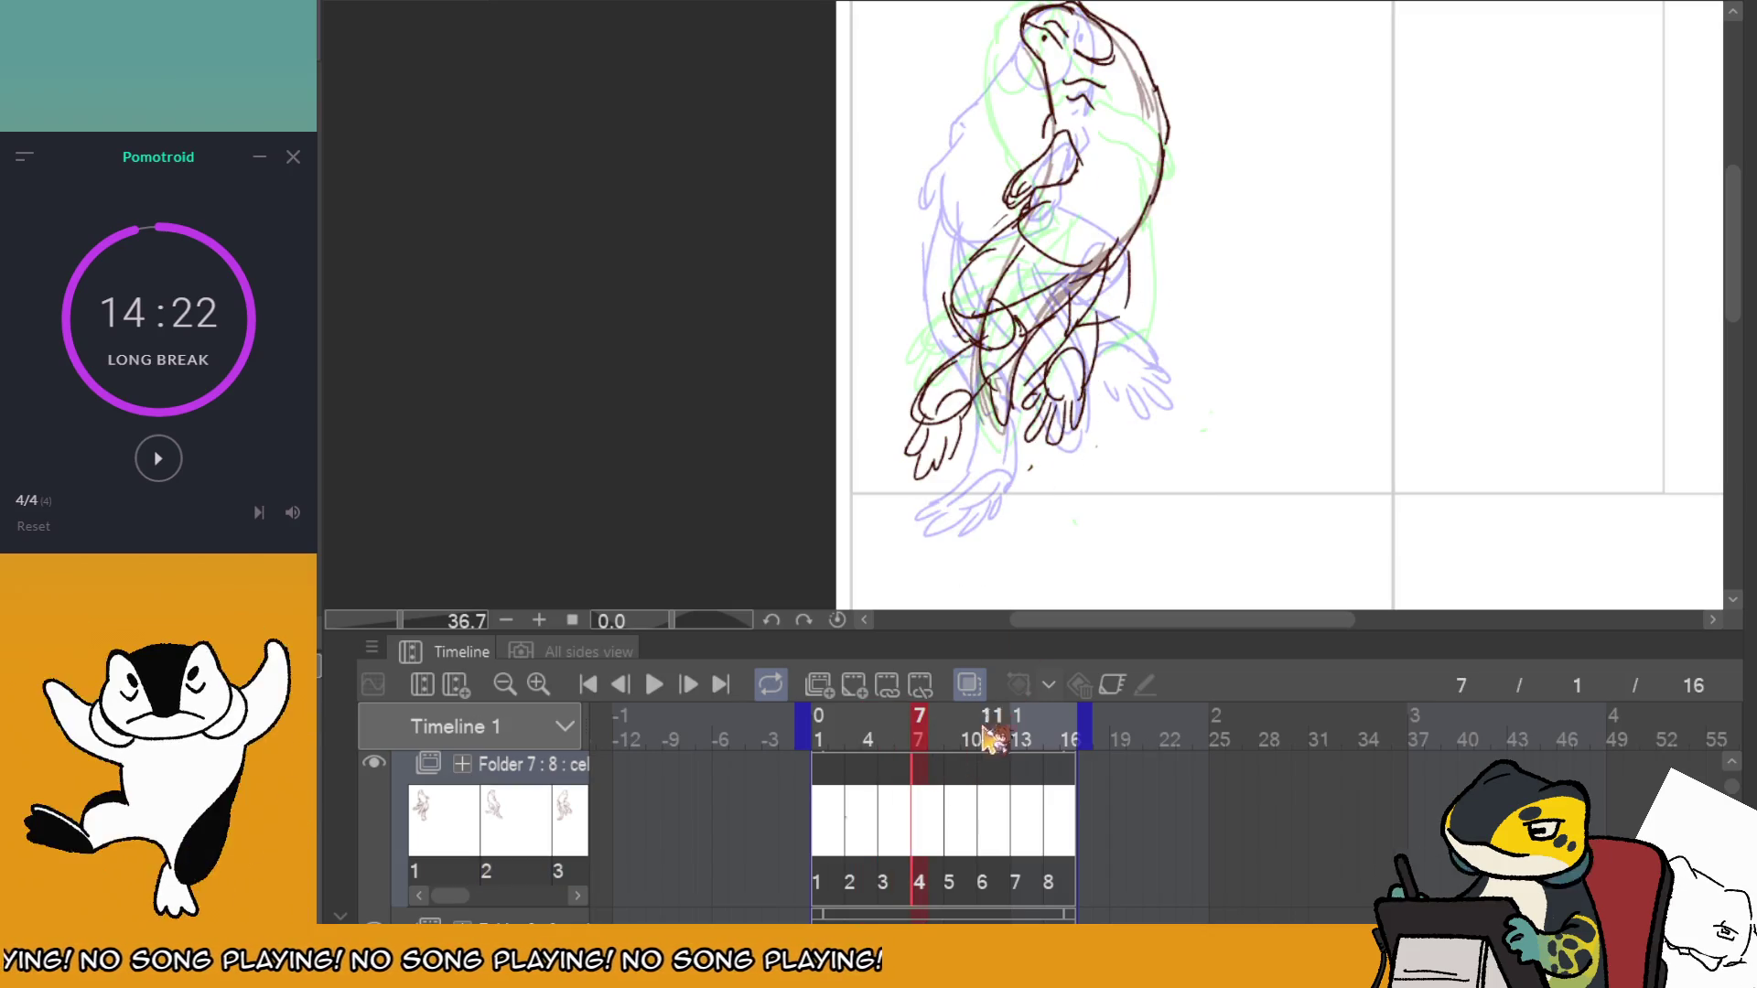
left_click(954, 741)
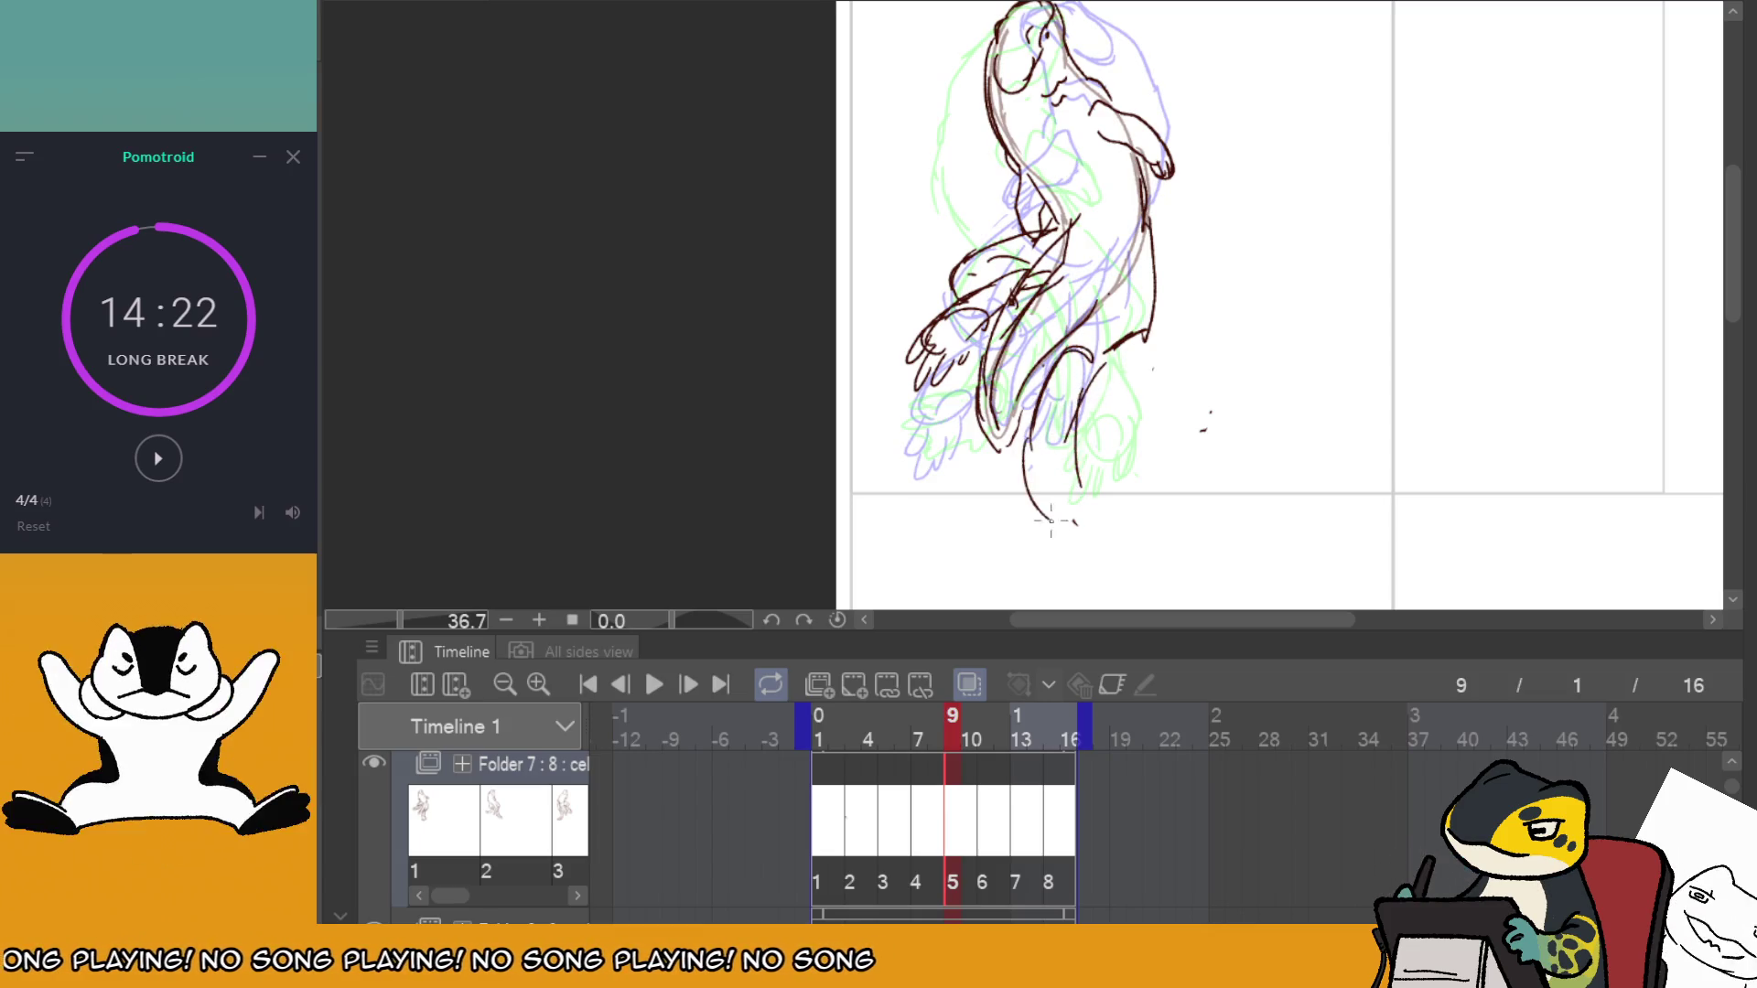
left_click(1006, 796)
left_click(966, 754)
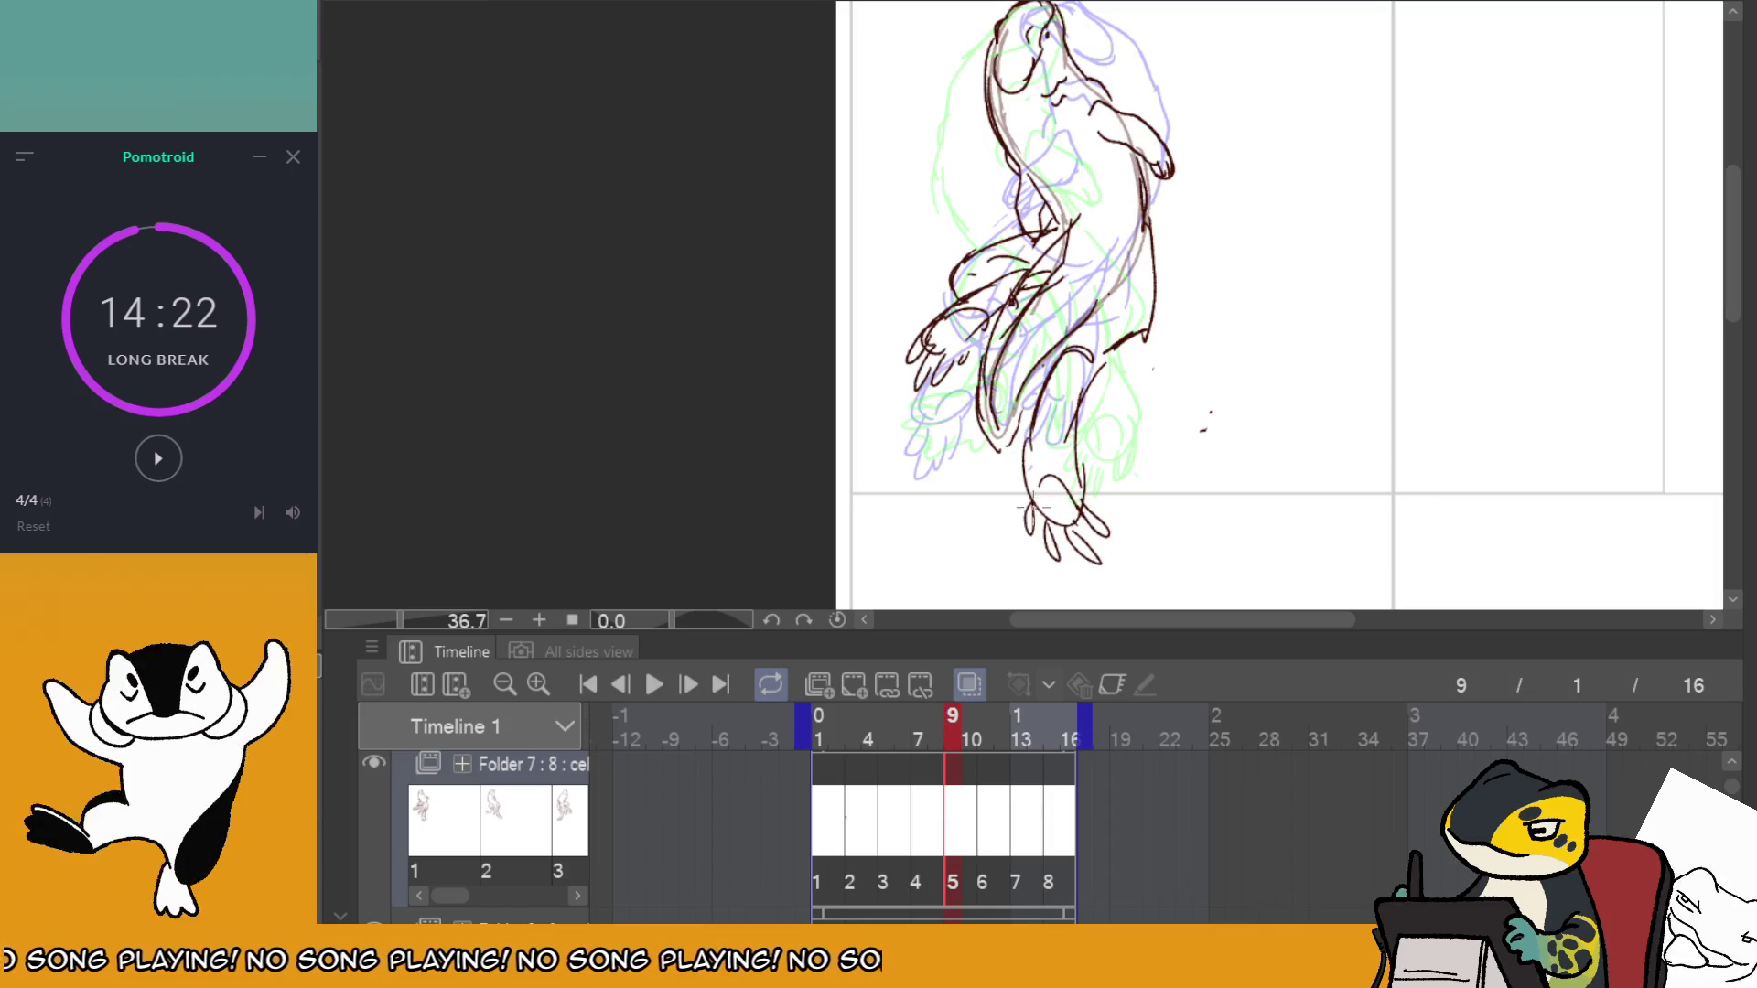
left_click(1000, 777)
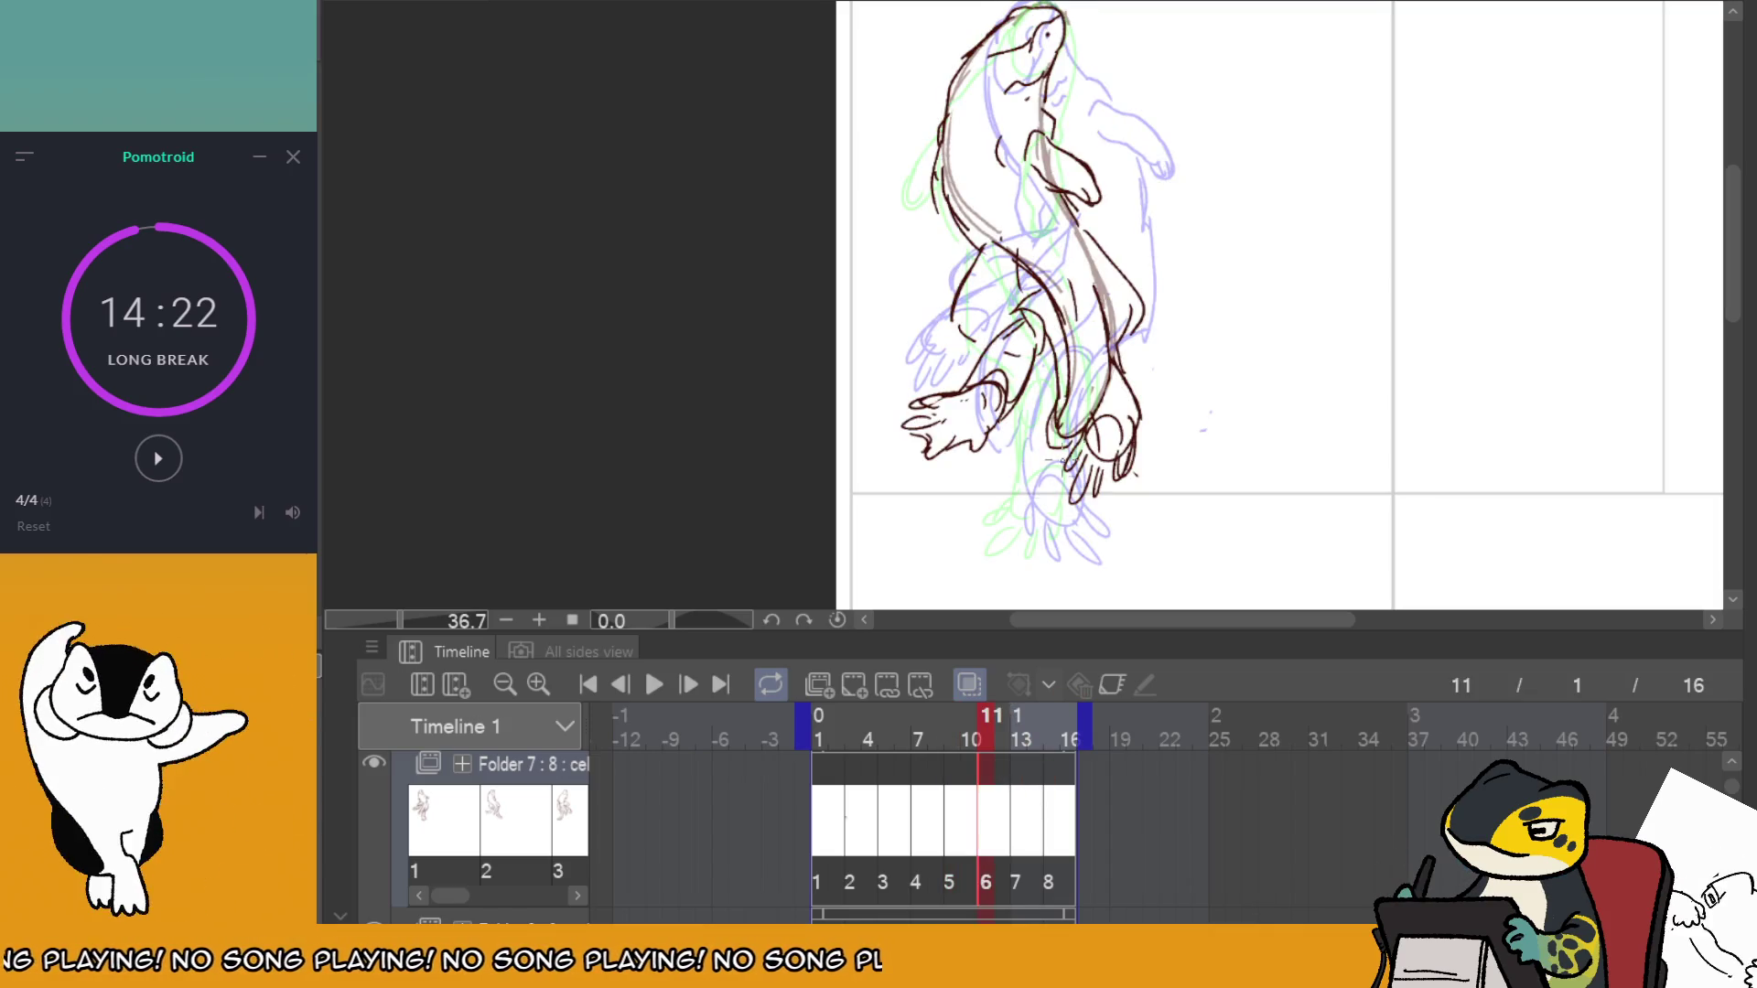
On frame 13, extend the arm line downward and draw a fingered hand at its end.
left_click(1031, 788)
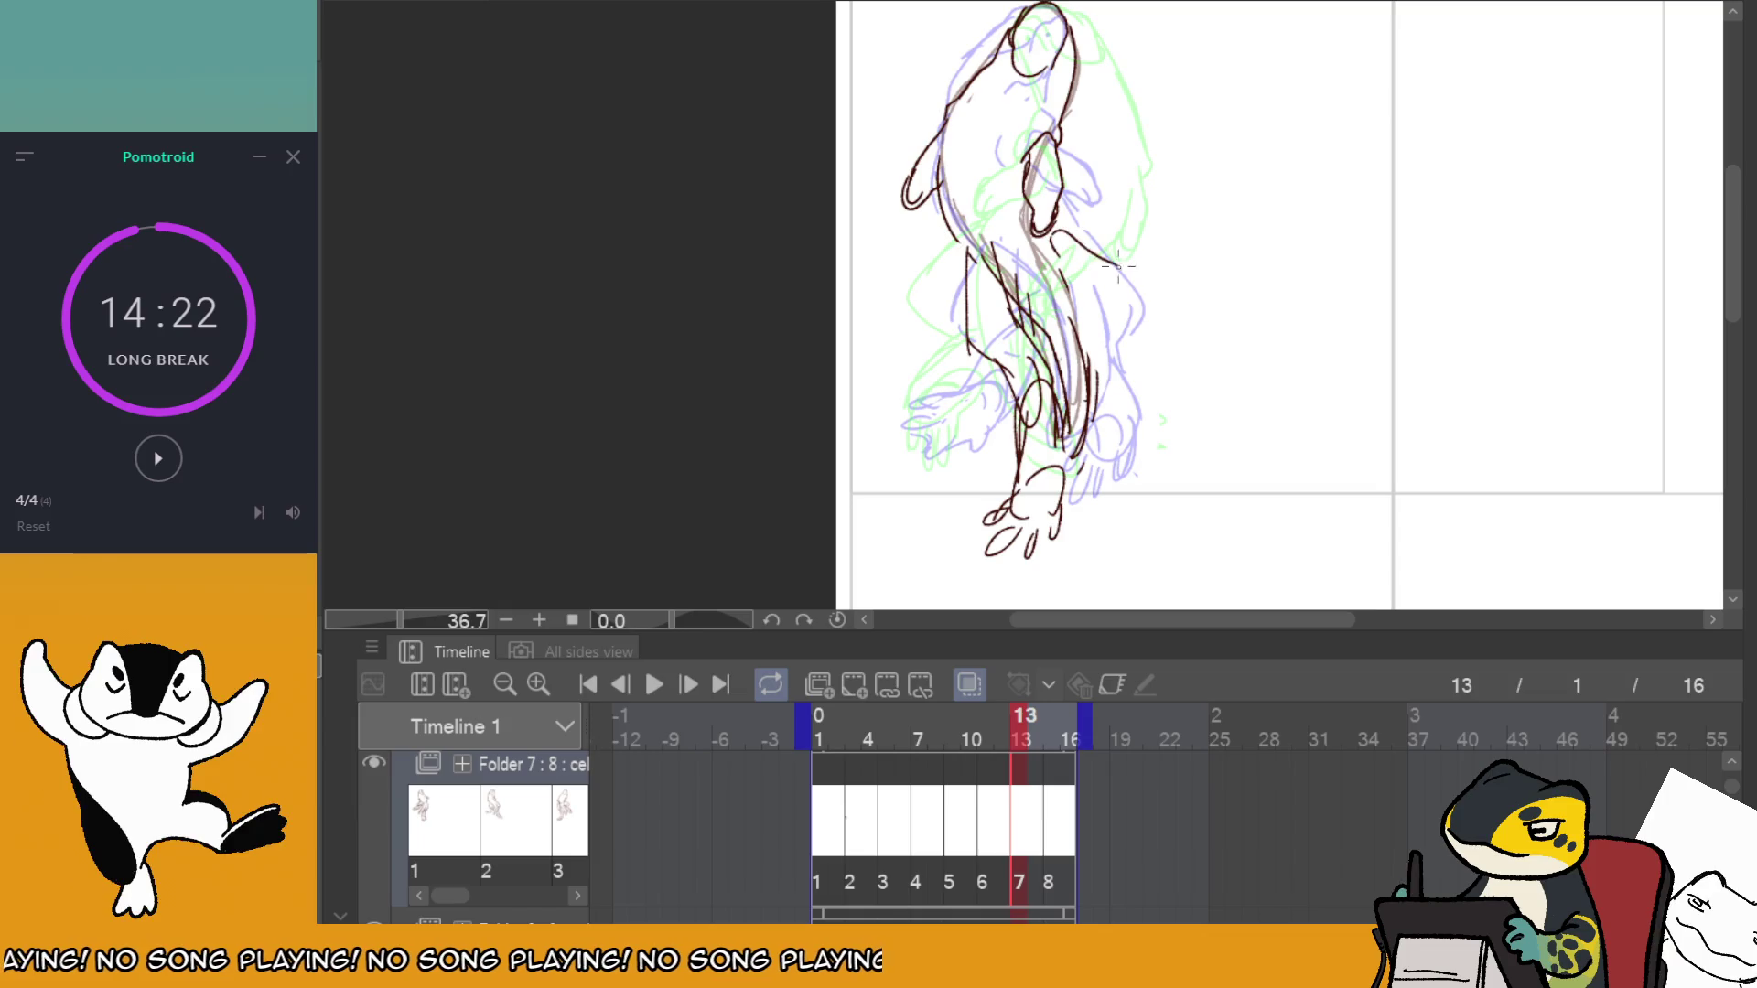
mouse_move(1118, 267)
left_mouse_down()
mouse_move(1177, 391)
mouse_move(1166, 407)
left_mouse_up()
left_click_drag(1102, 358, 1139, 396)
mouse_move(1124, 372)
left_mouse_down()
mouse_move(1145, 426)
mouse_move(1144, 404)
left_mouse_up()
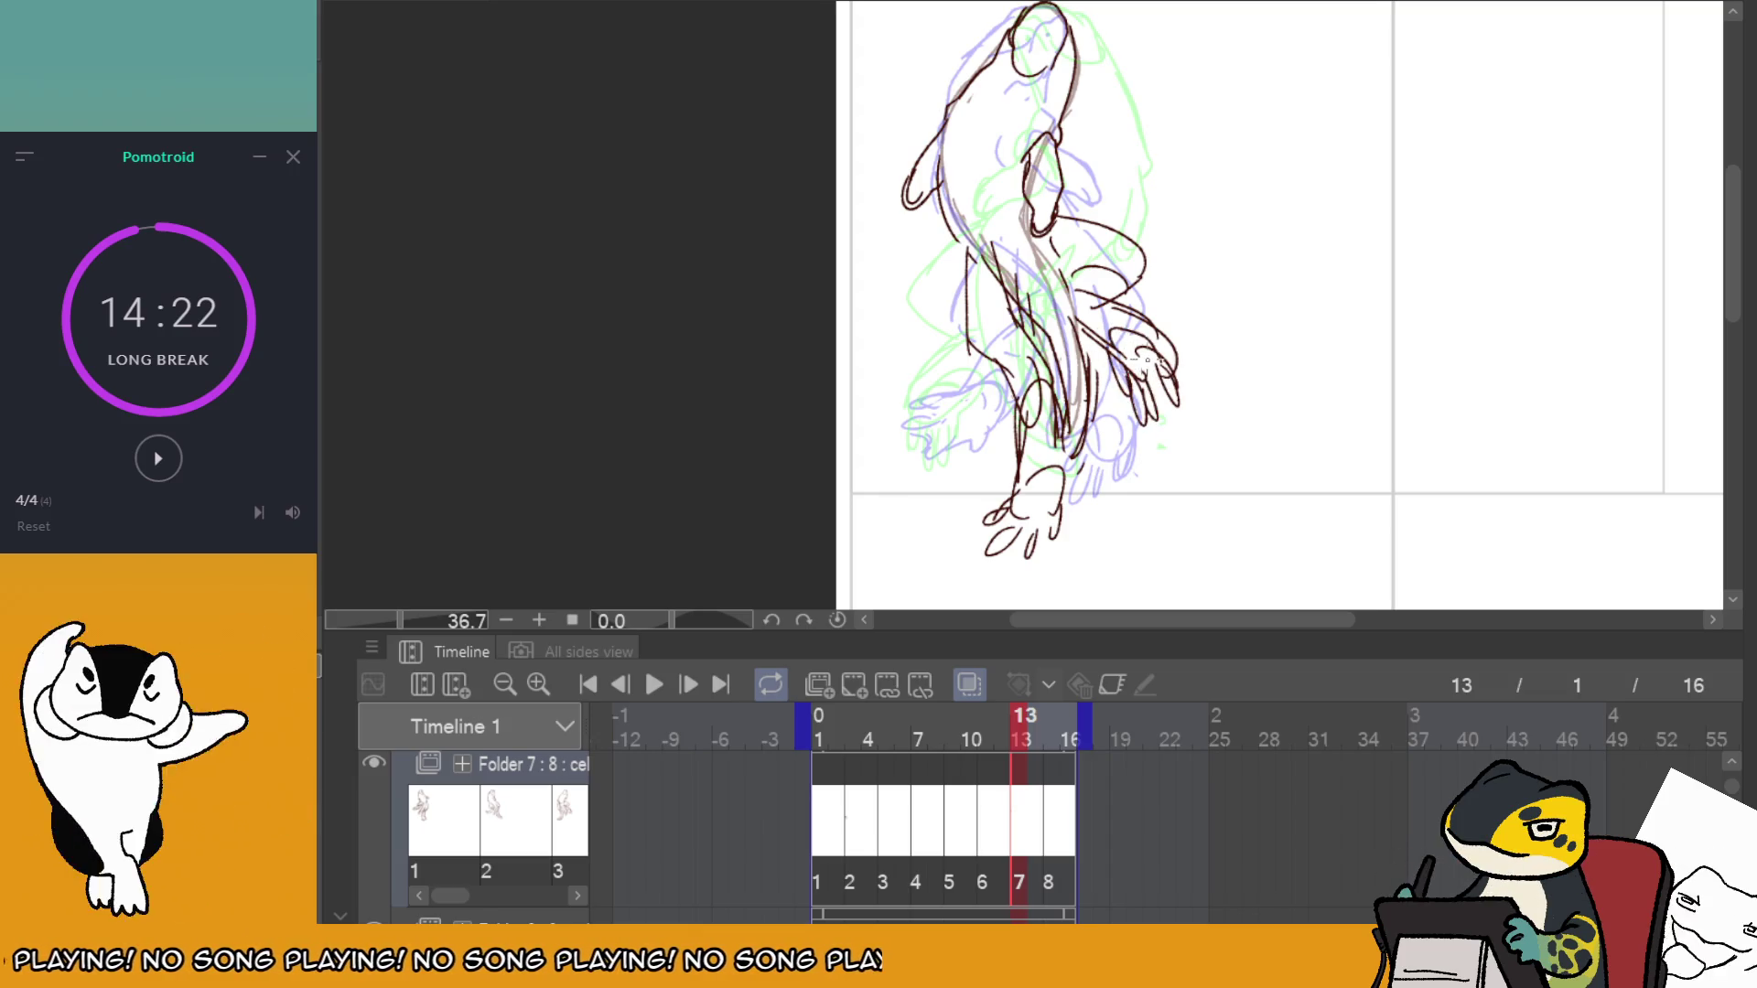
Add a dark line down the body on frame 15 and loop the animation.
left_click(1054, 778)
left_click_drag(1095, 264, 1098, 352)
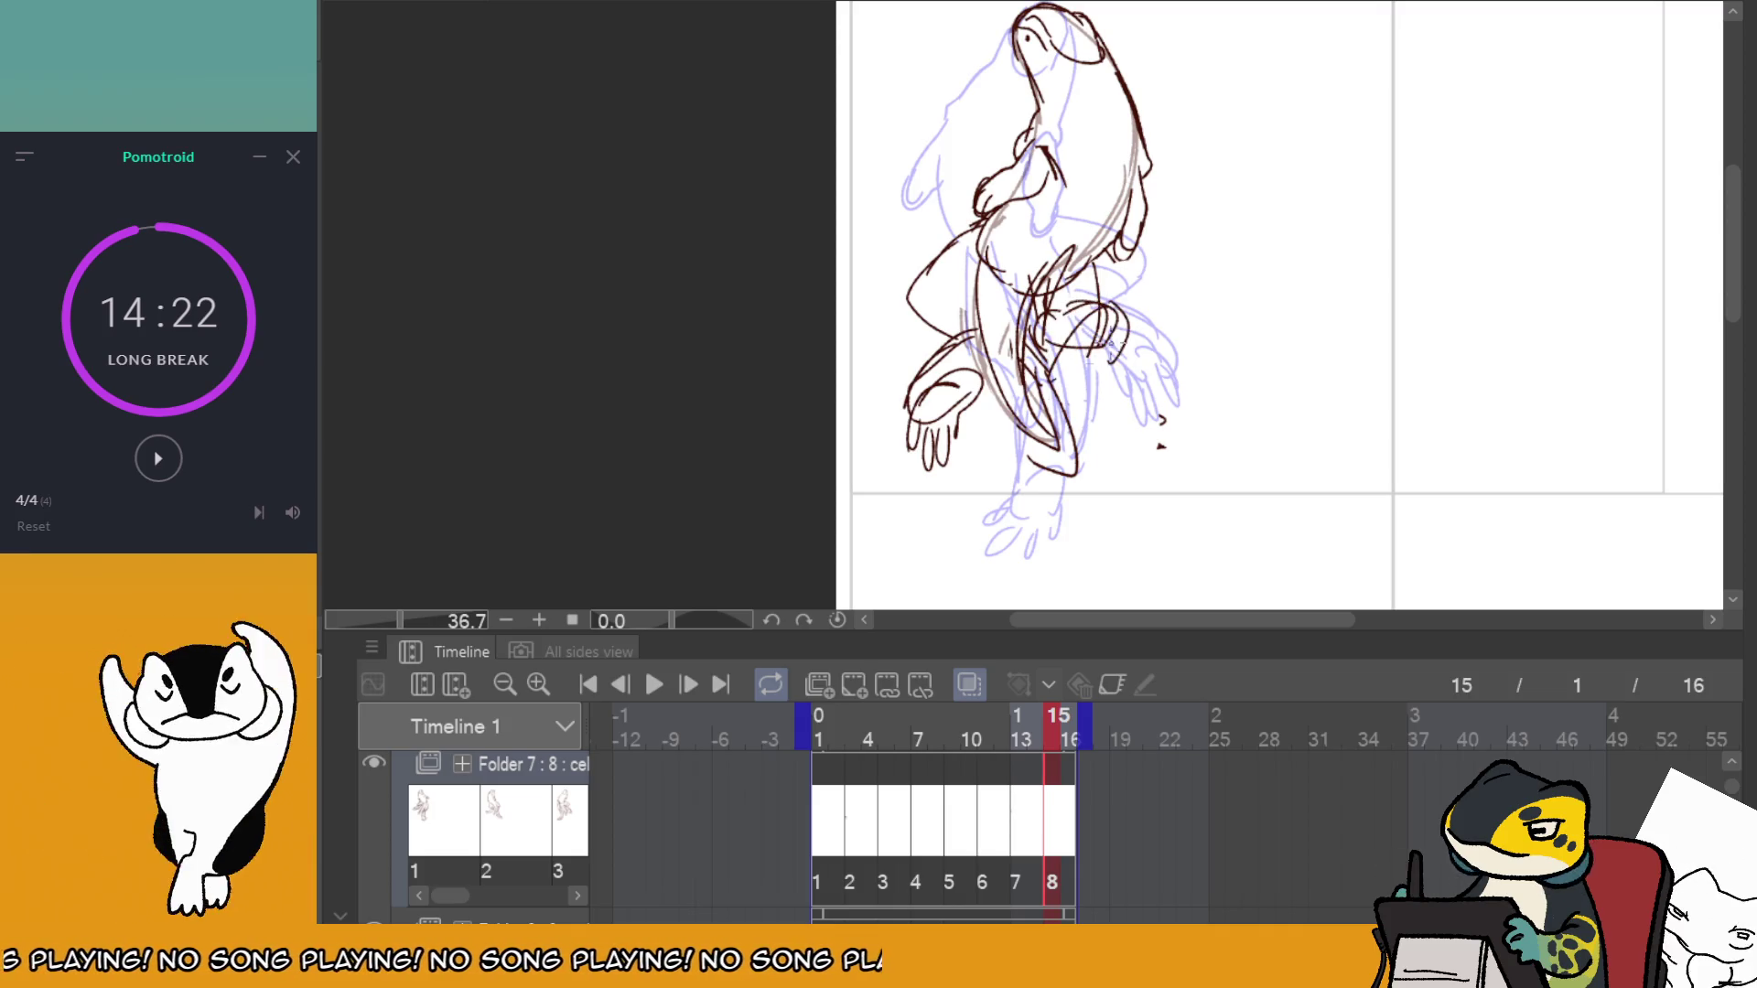
left_click(661, 679)
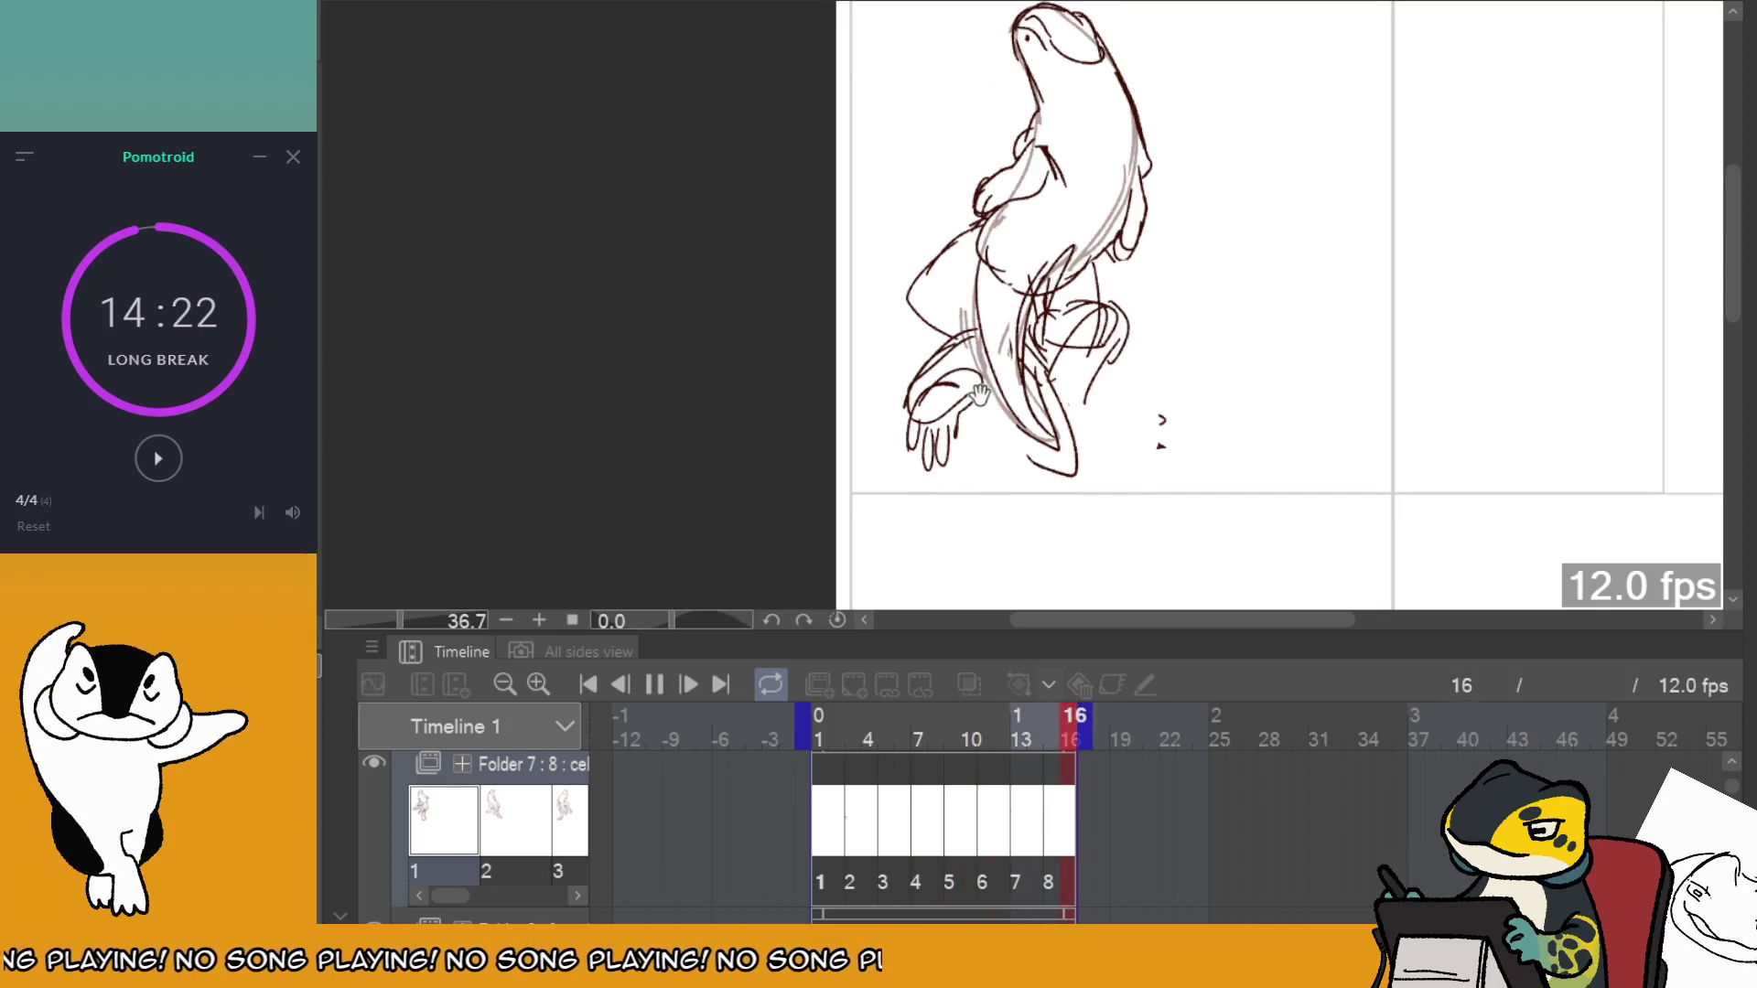
Replay from frame 1, then erase the lower-right foot on frame 3, undoing the erase.
key("space")
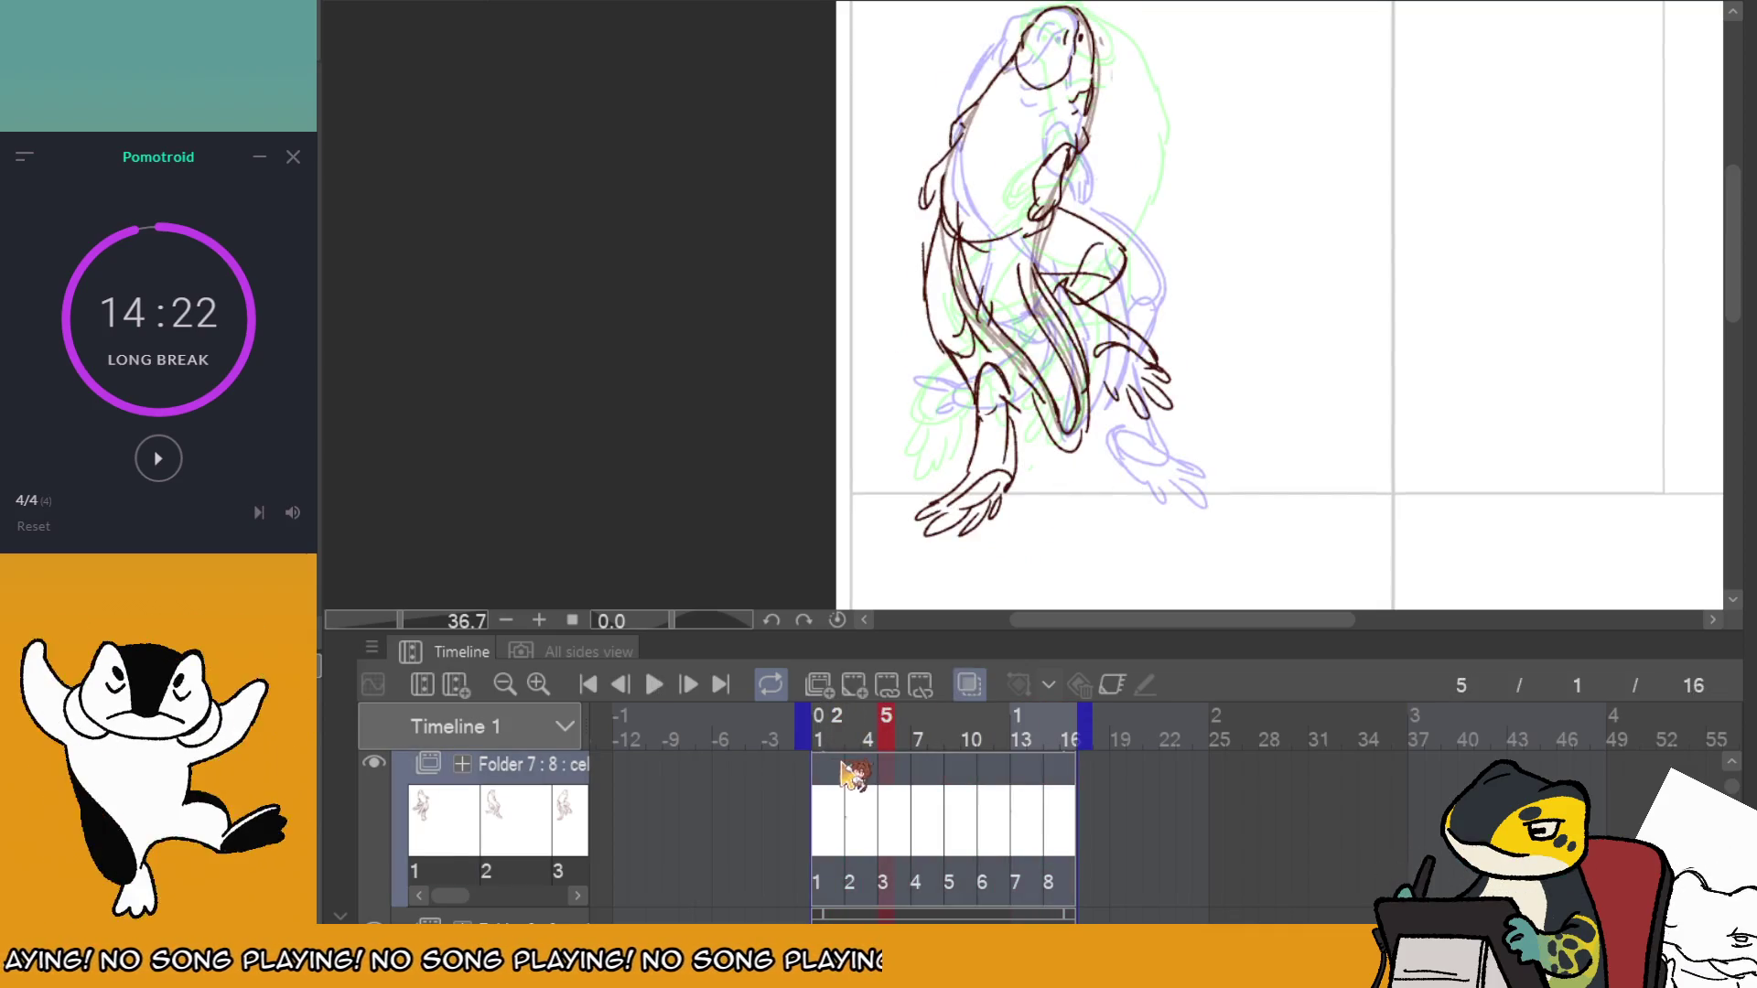
left_click(837, 777)
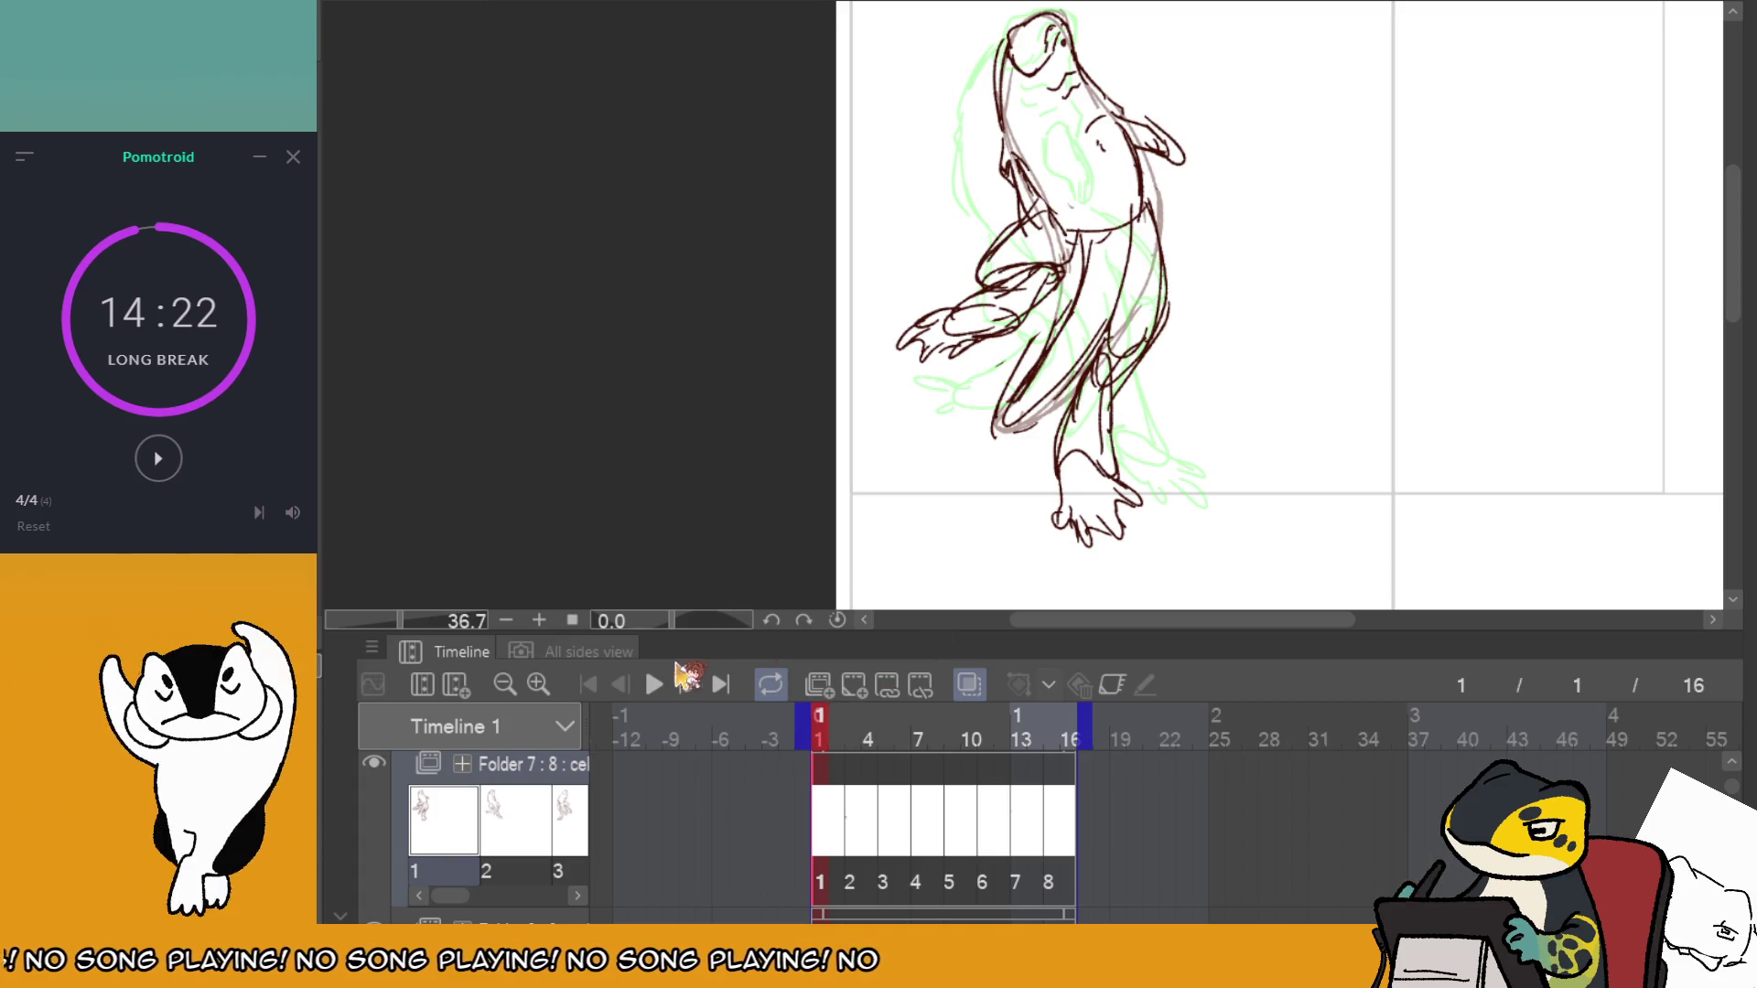
left_click(655, 694)
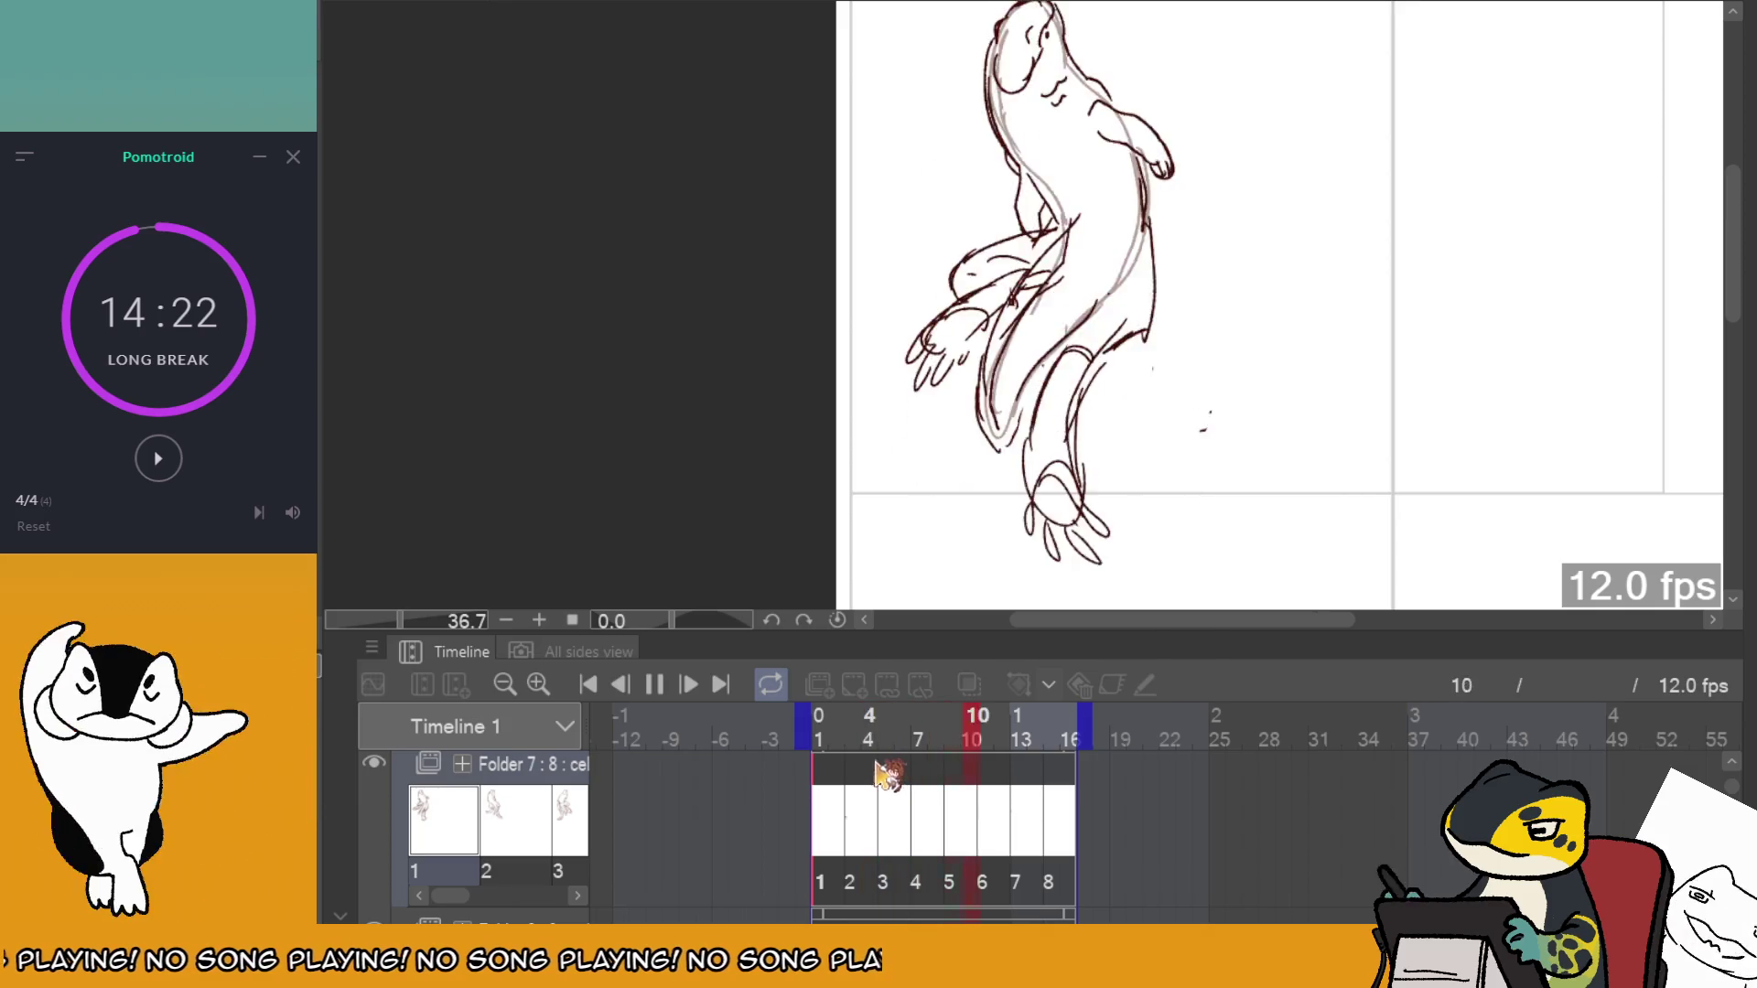
key("space")
left_click_drag(885, 785, 904, 780)
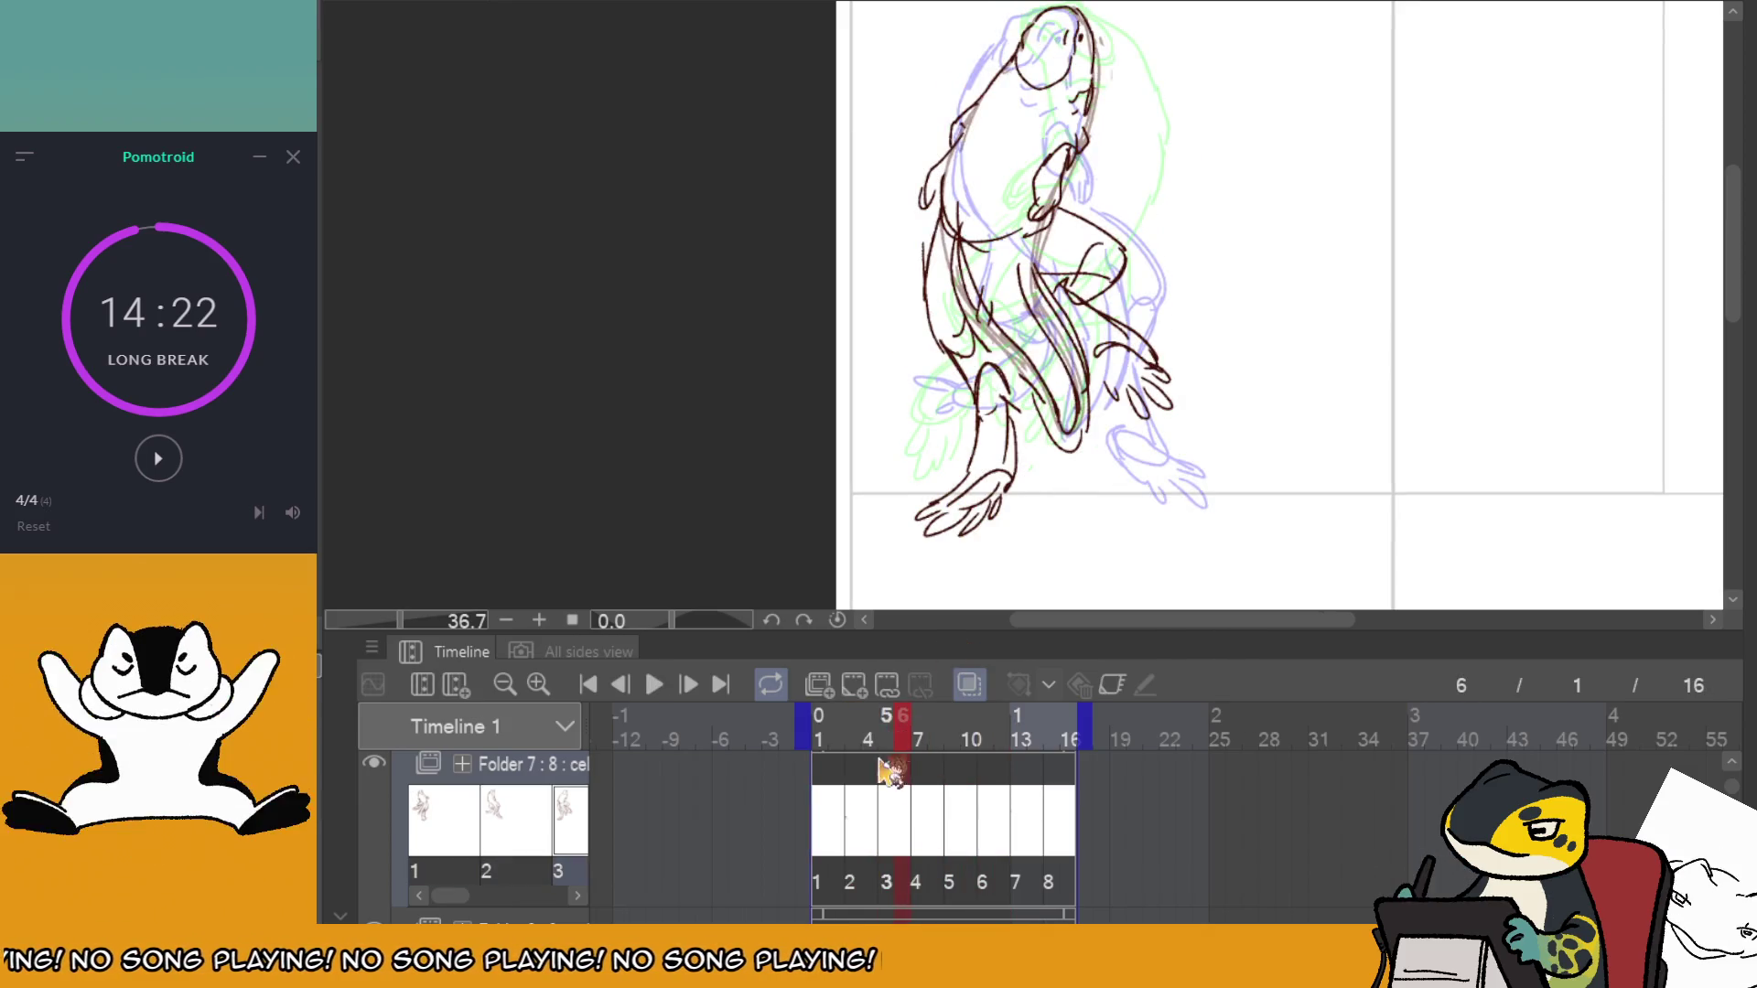
key("Left")
key("Left")
key("Left")
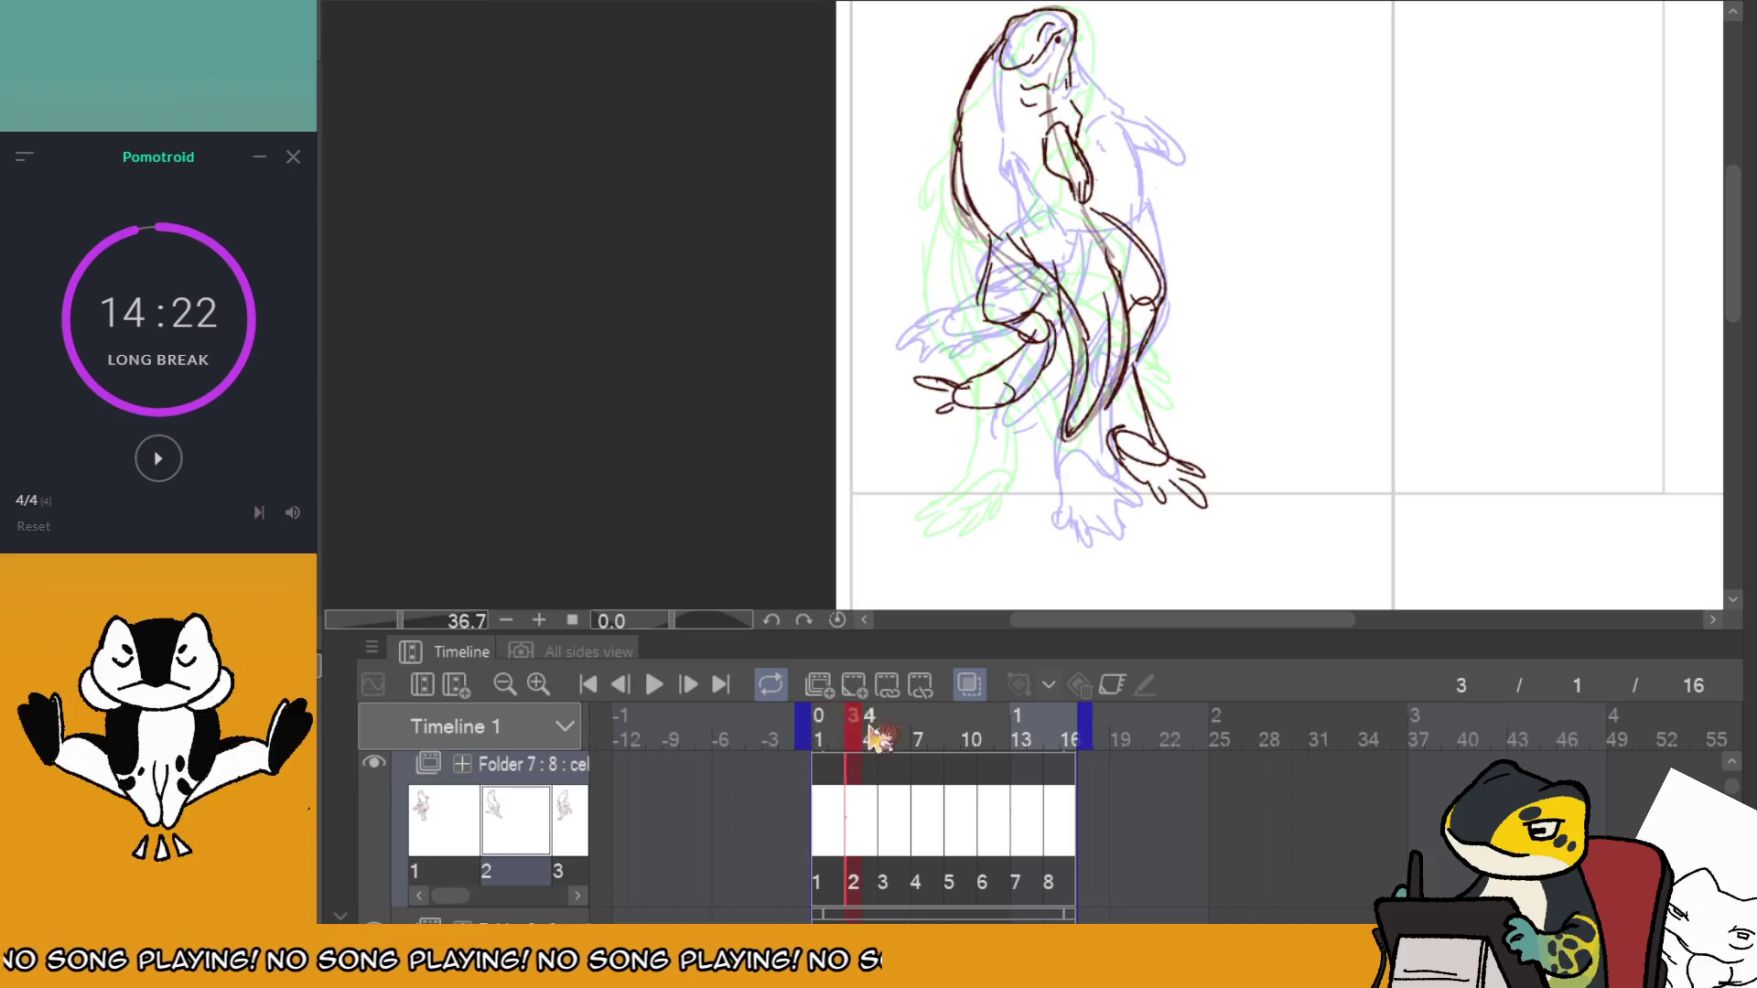
mouse_move(1185, 481)
left_mouse_down()
mouse_move(1150, 422)
mouse_move(1151, 476)
mouse_move(1091, 485)
mouse_move(1146, 484)
left_mouse_up()
key("ctrl+z")
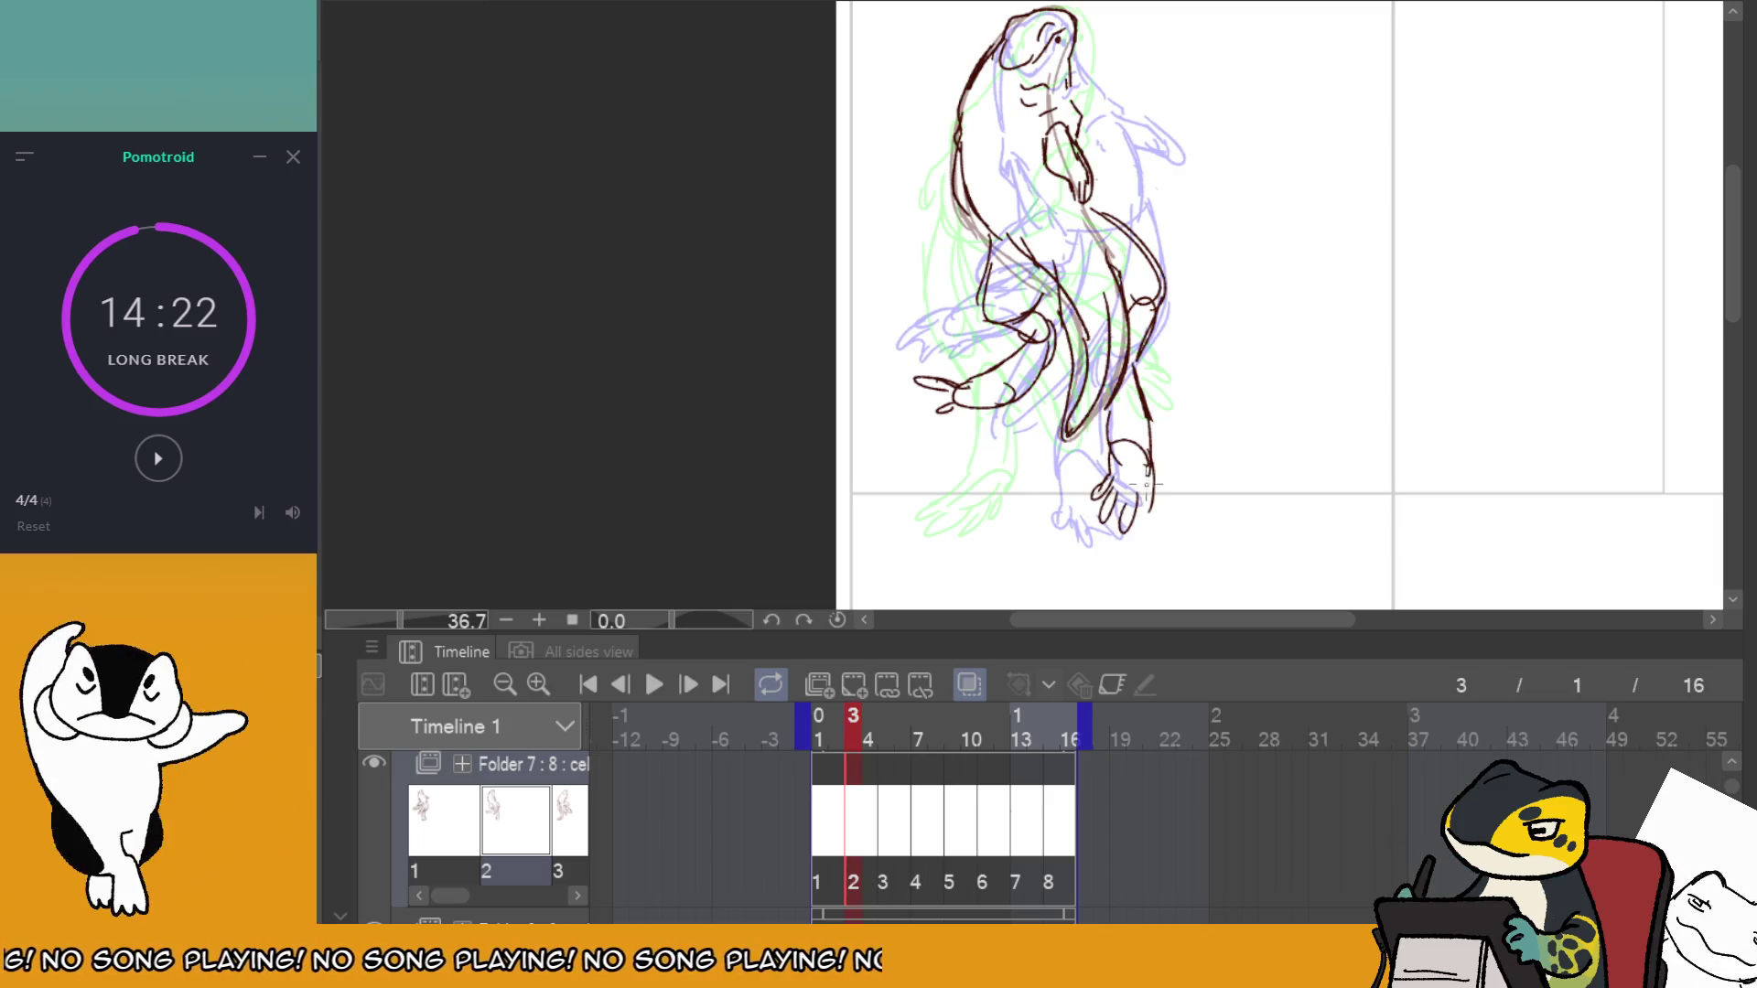
Erase the old hand and arm lines on frame 7 and draw new fingers, then compare frames.
left_click(904, 791)
left_click(926, 786)
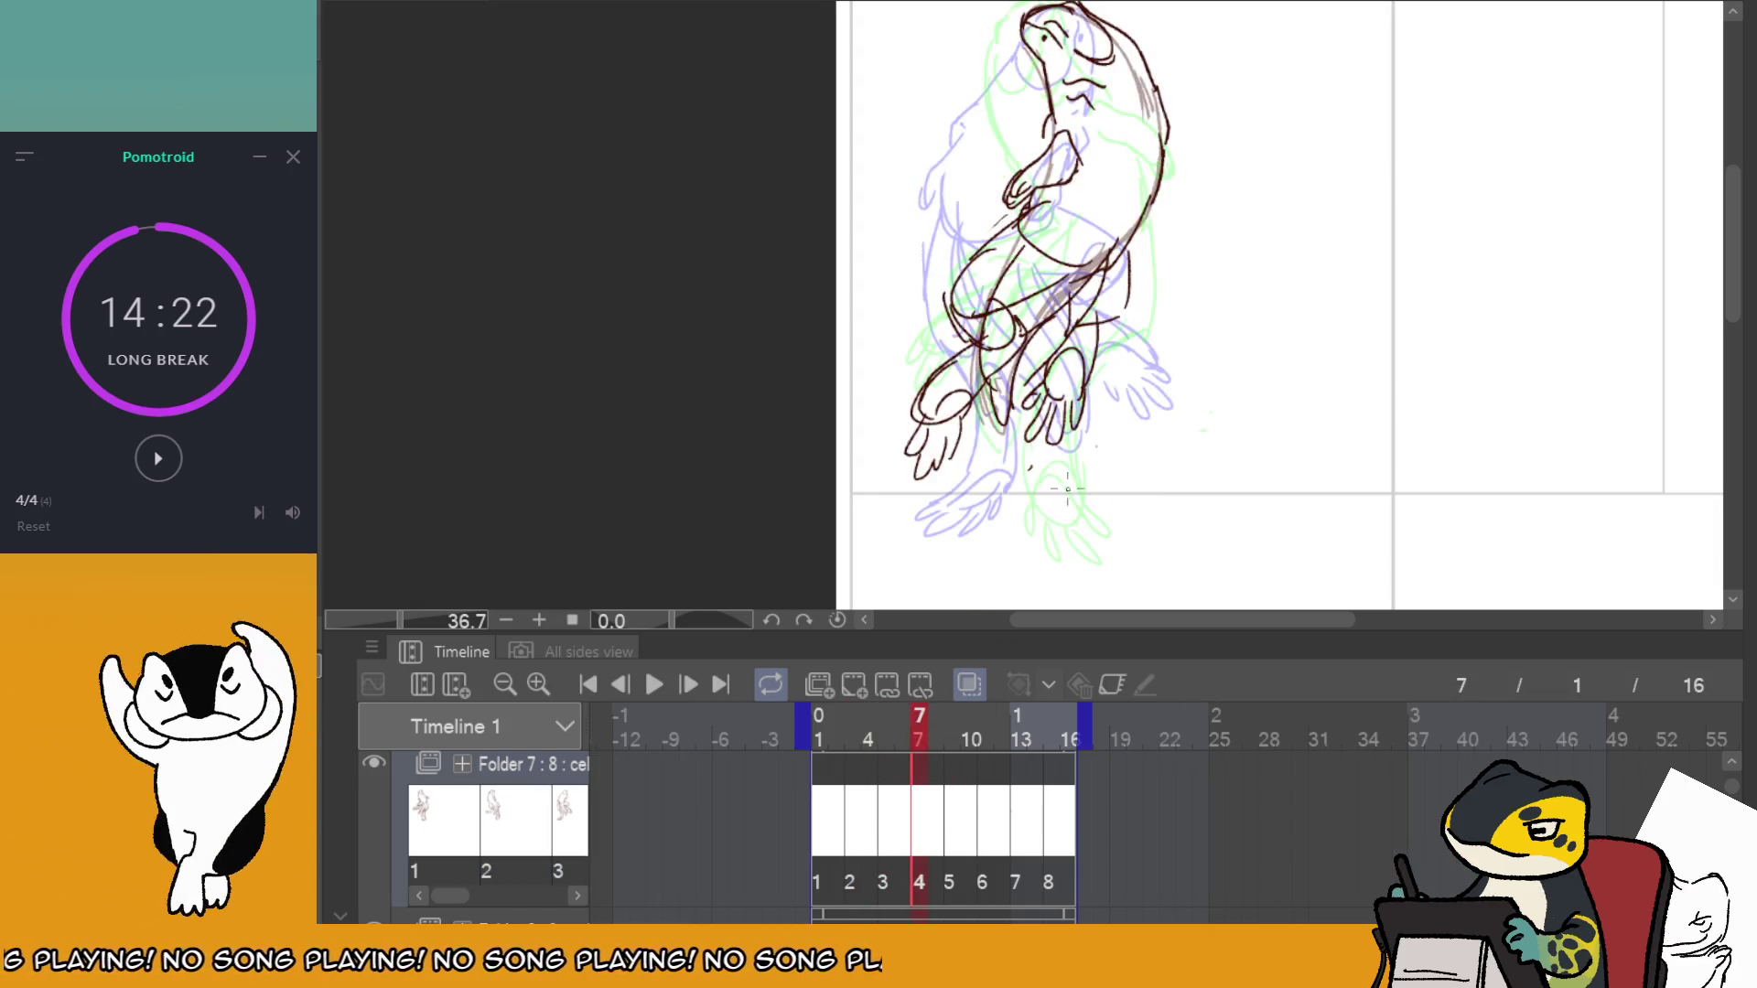
left_click_drag(1066, 365, 1128, 283)
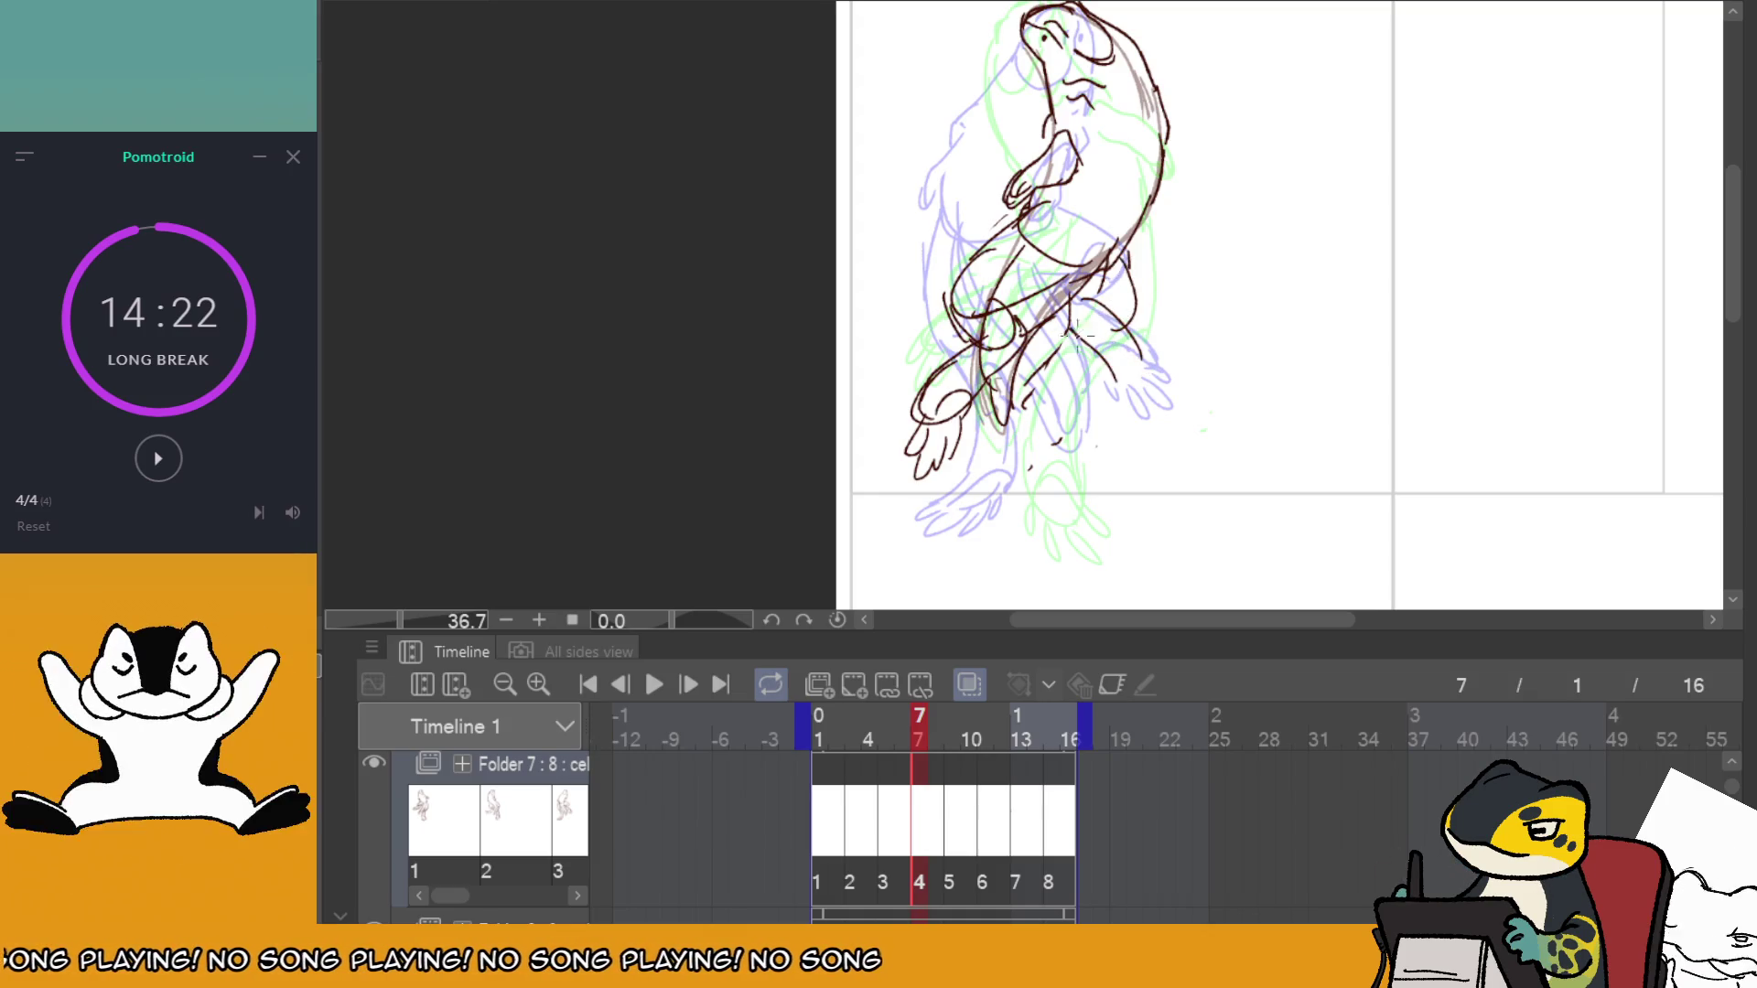
left_click_drag(1098, 375, 1134, 430)
left_click(956, 794)
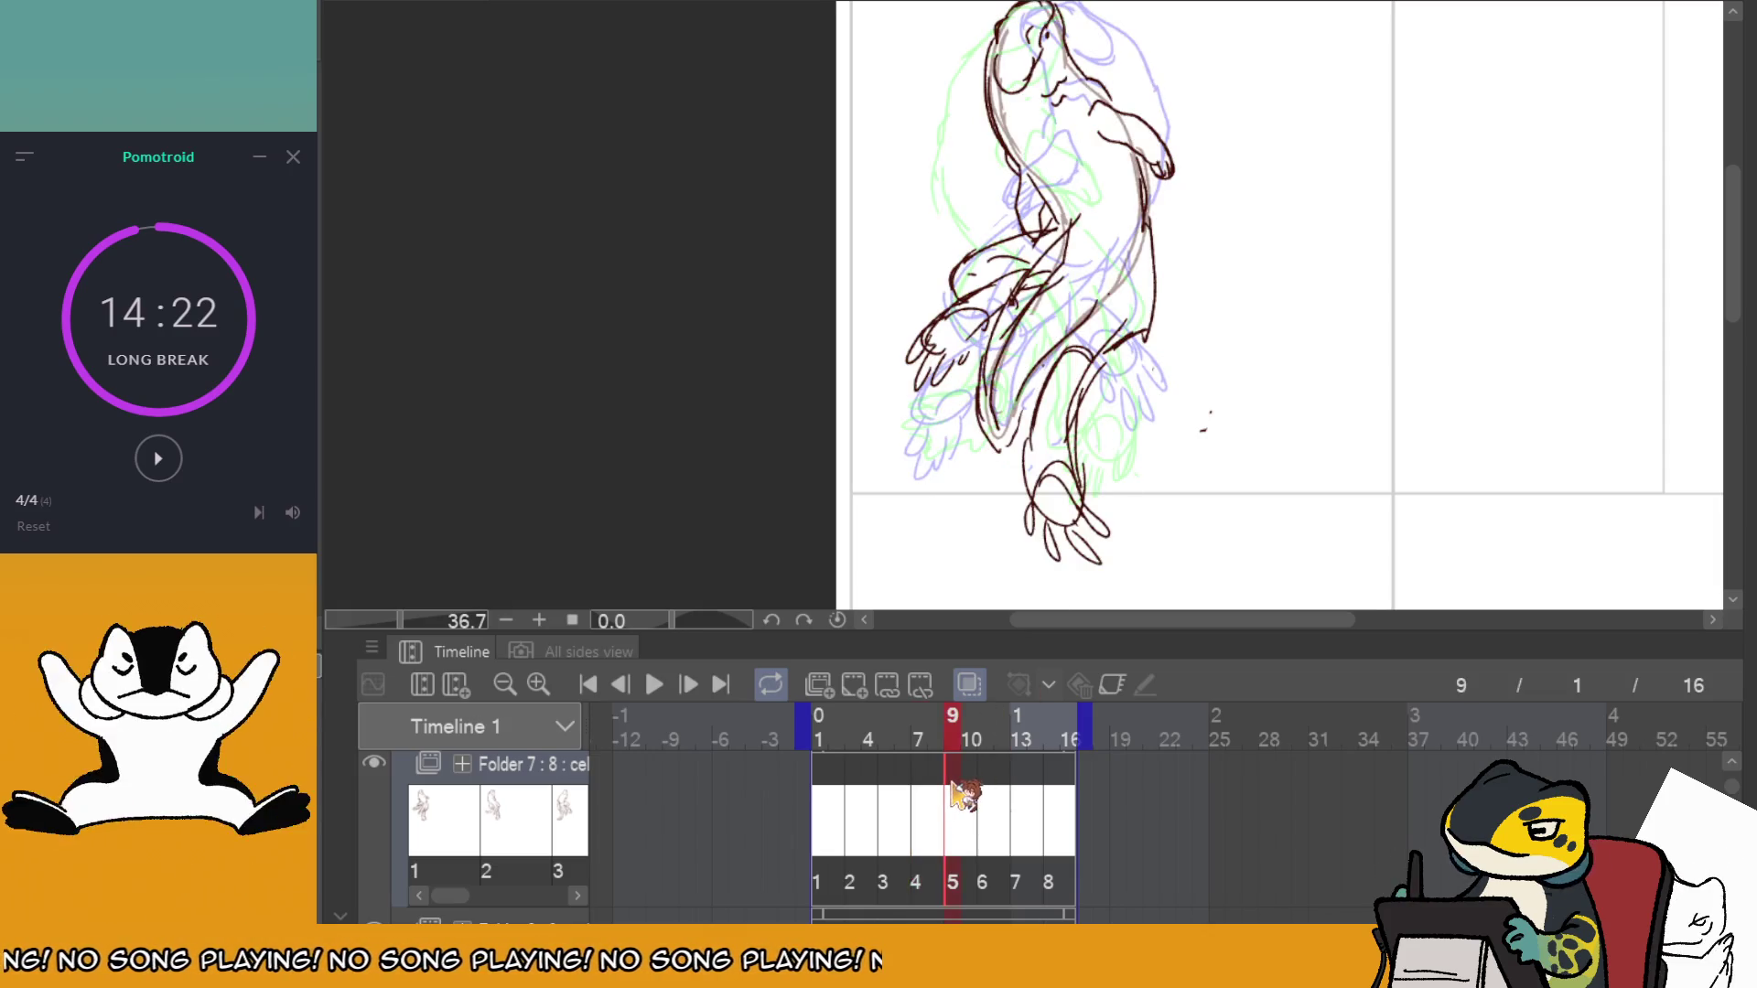
mouse_move(956, 795)
left_mouse_down()
mouse_move(927, 788)
mouse_move(1064, 787)
left_mouse_up()
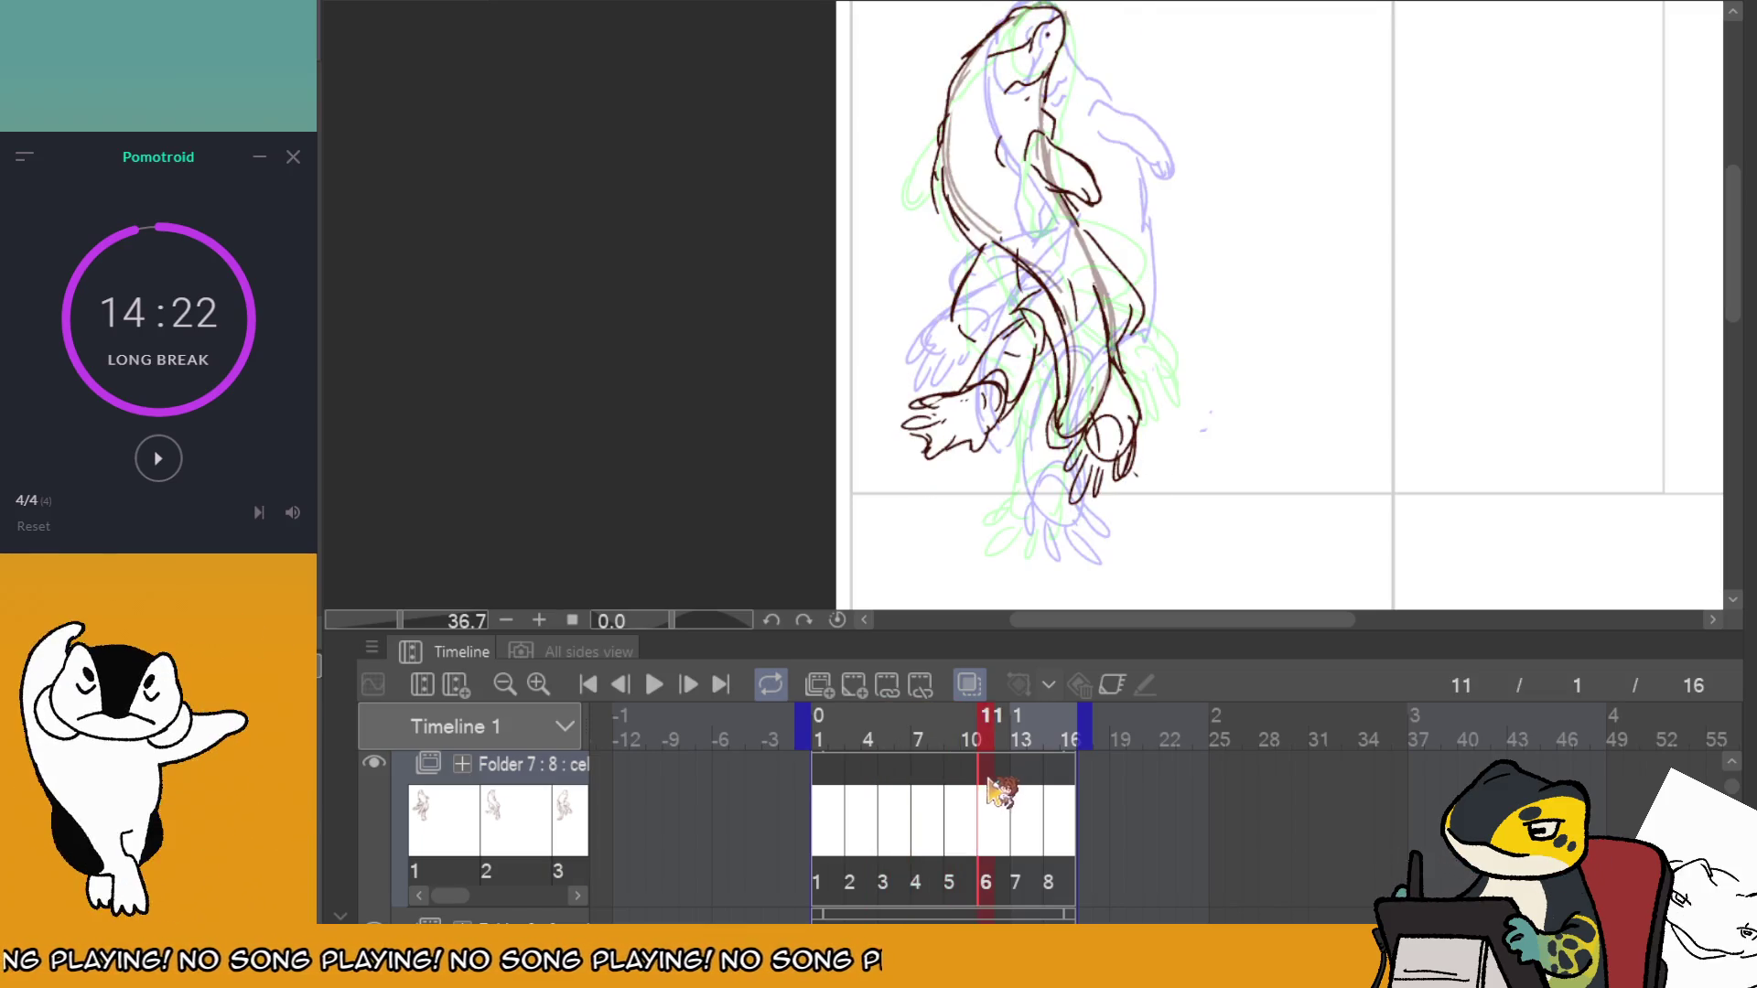
Erase and redraw the right hand on frame 5, then replay the animation.
left_click(654, 685)
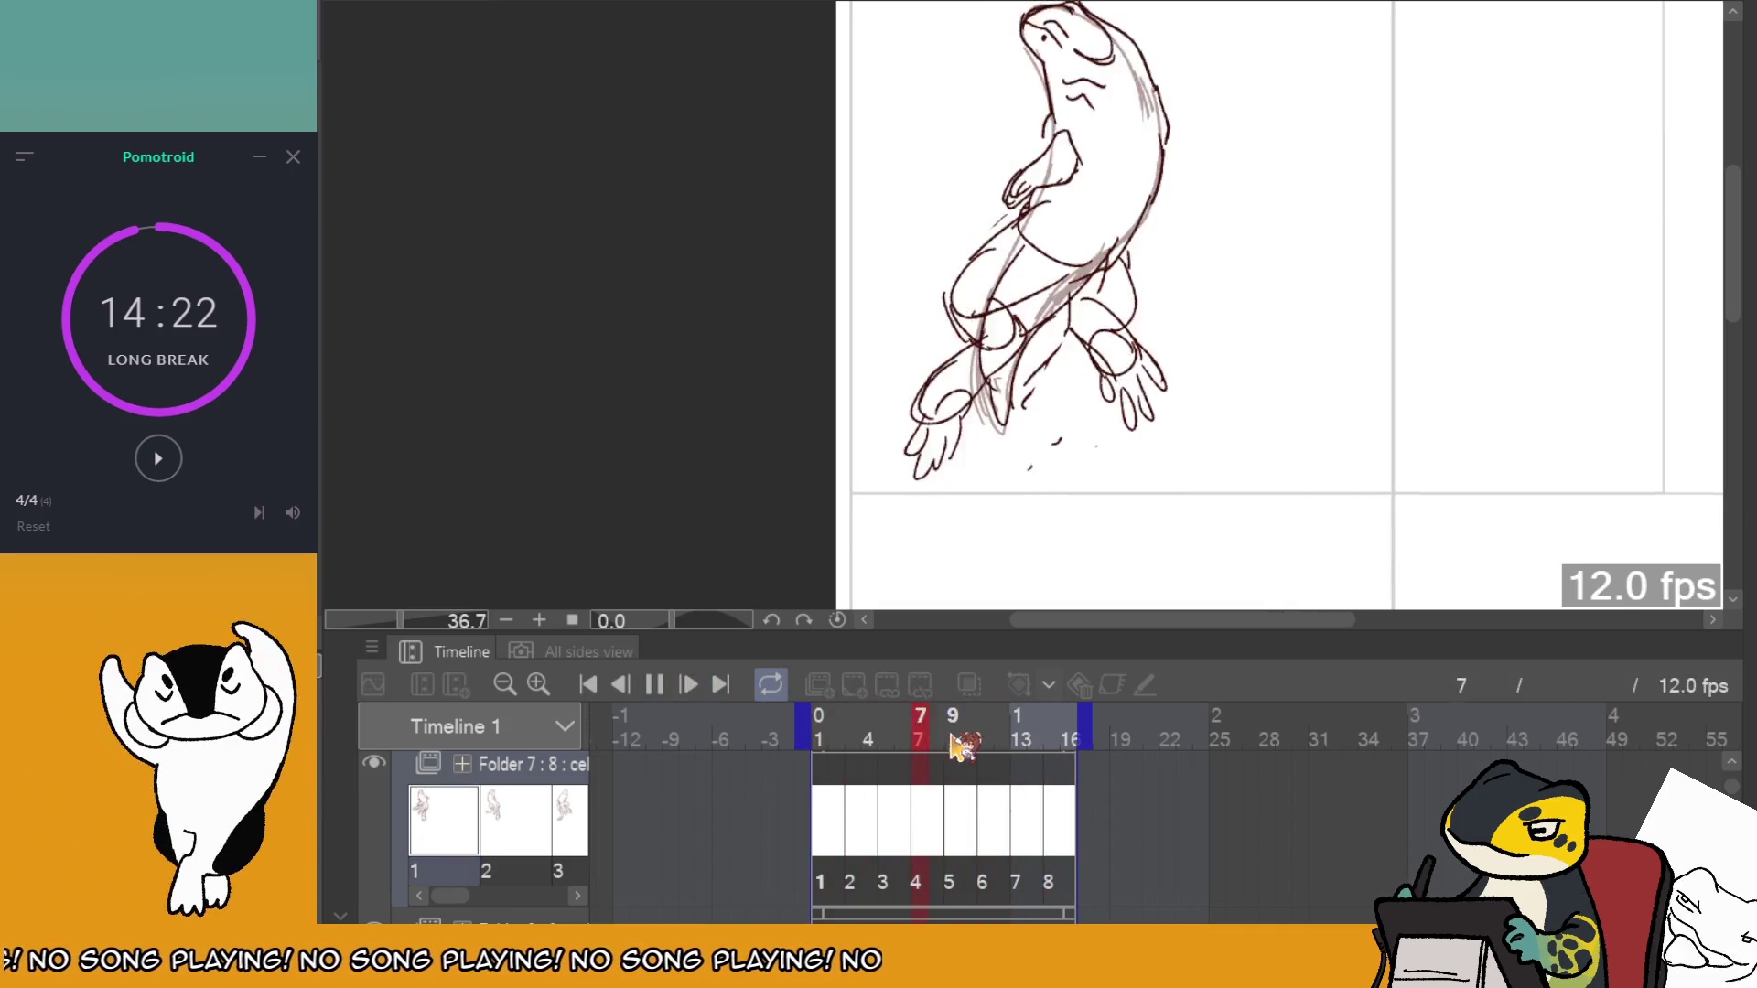
left_click(867, 776)
mouse_move(871, 778)
left_mouse_down()
mouse_move(919, 780)
mouse_move(897, 785)
left_mouse_up()
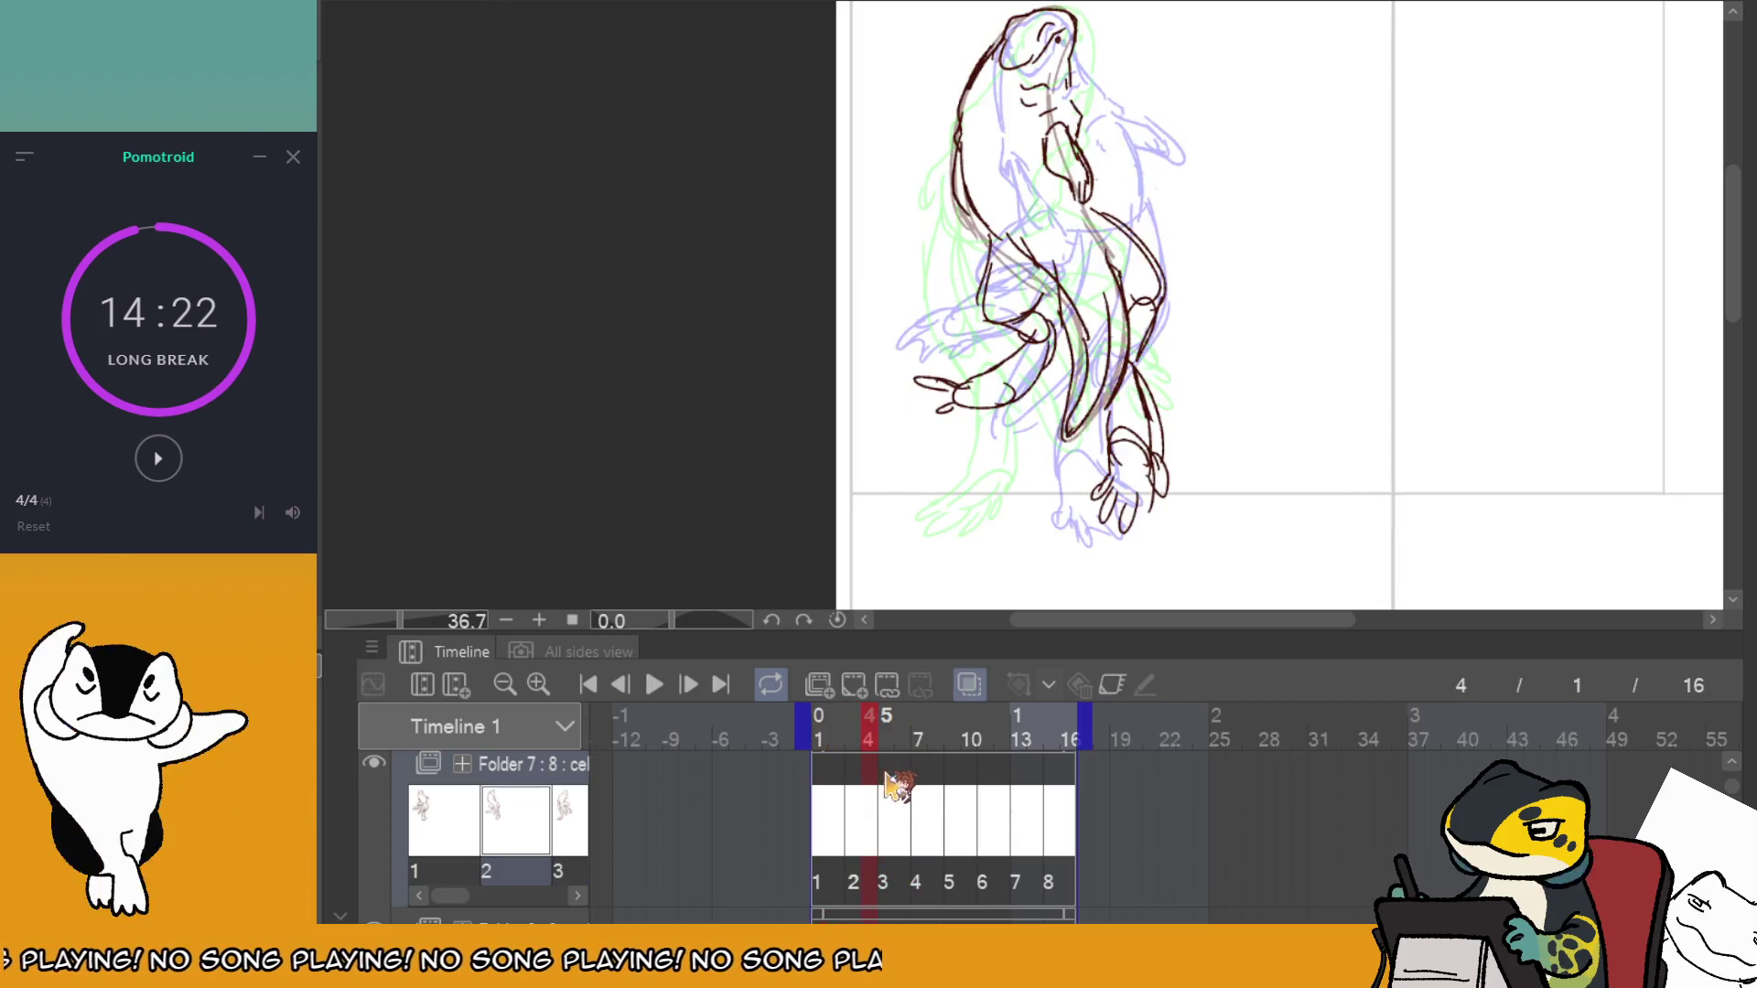
left_click_drag(1109, 373, 1082, 295)
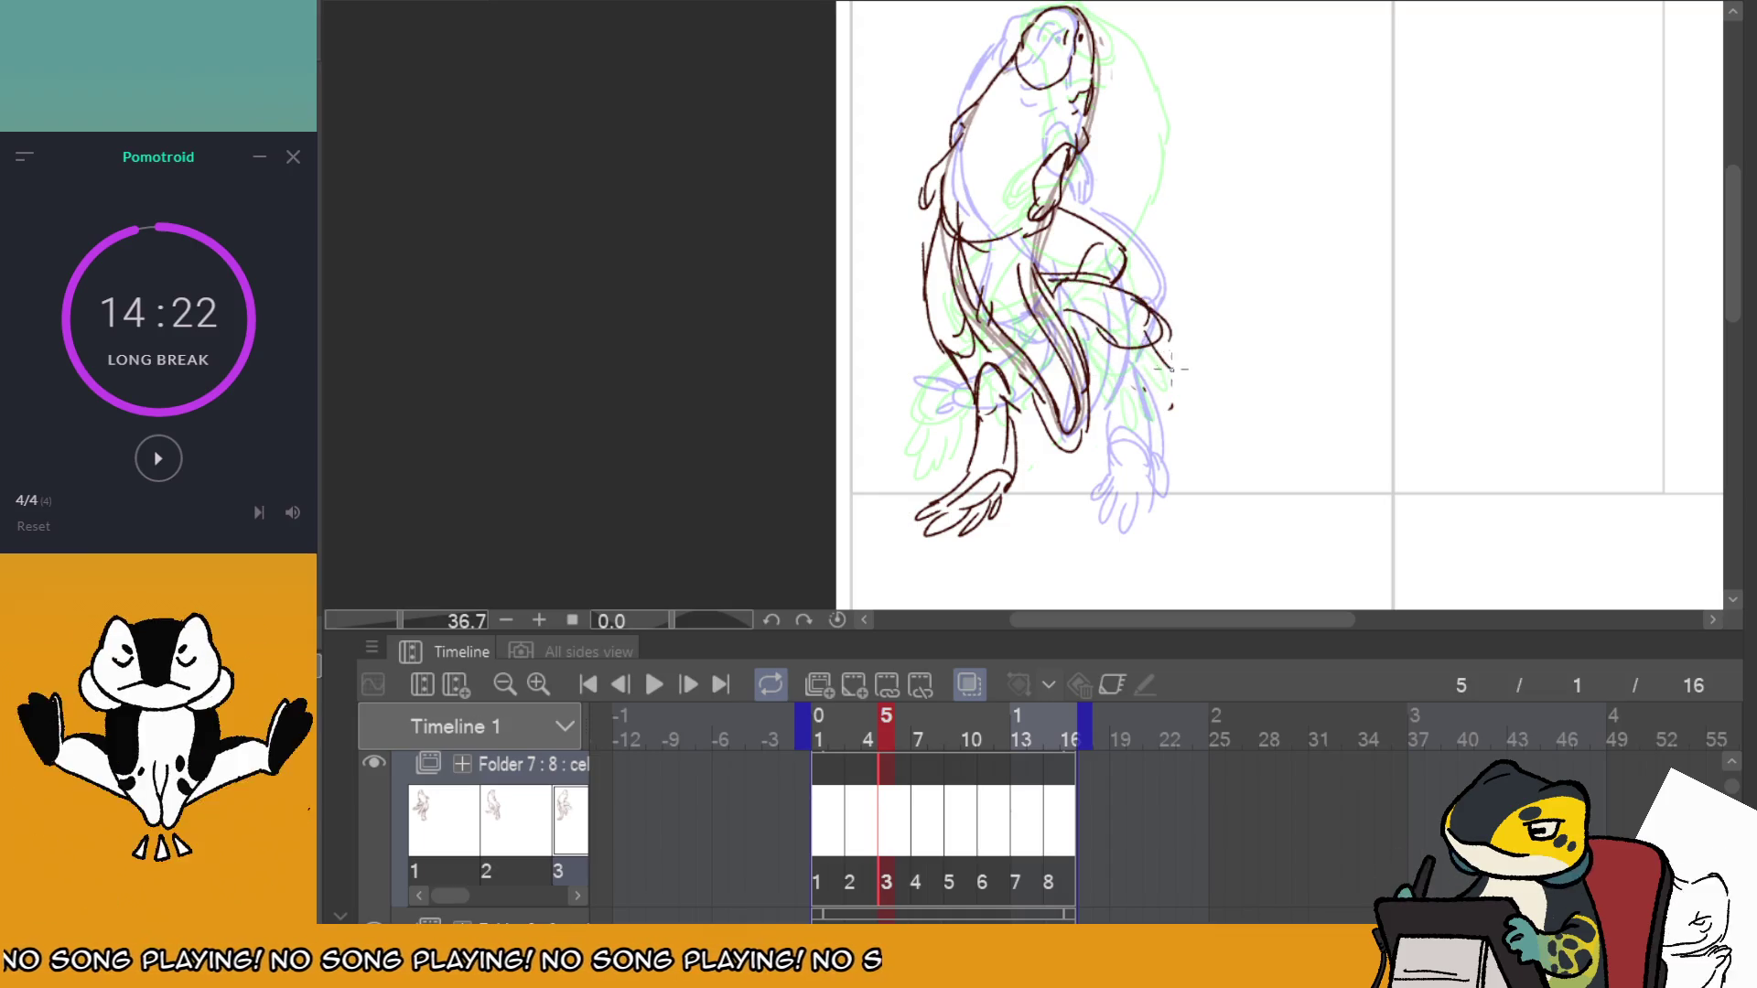
mouse_move(1171, 370)
left_mouse_down()
mouse_move(1148, 334)
mouse_move(1116, 401)
left_mouse_up()
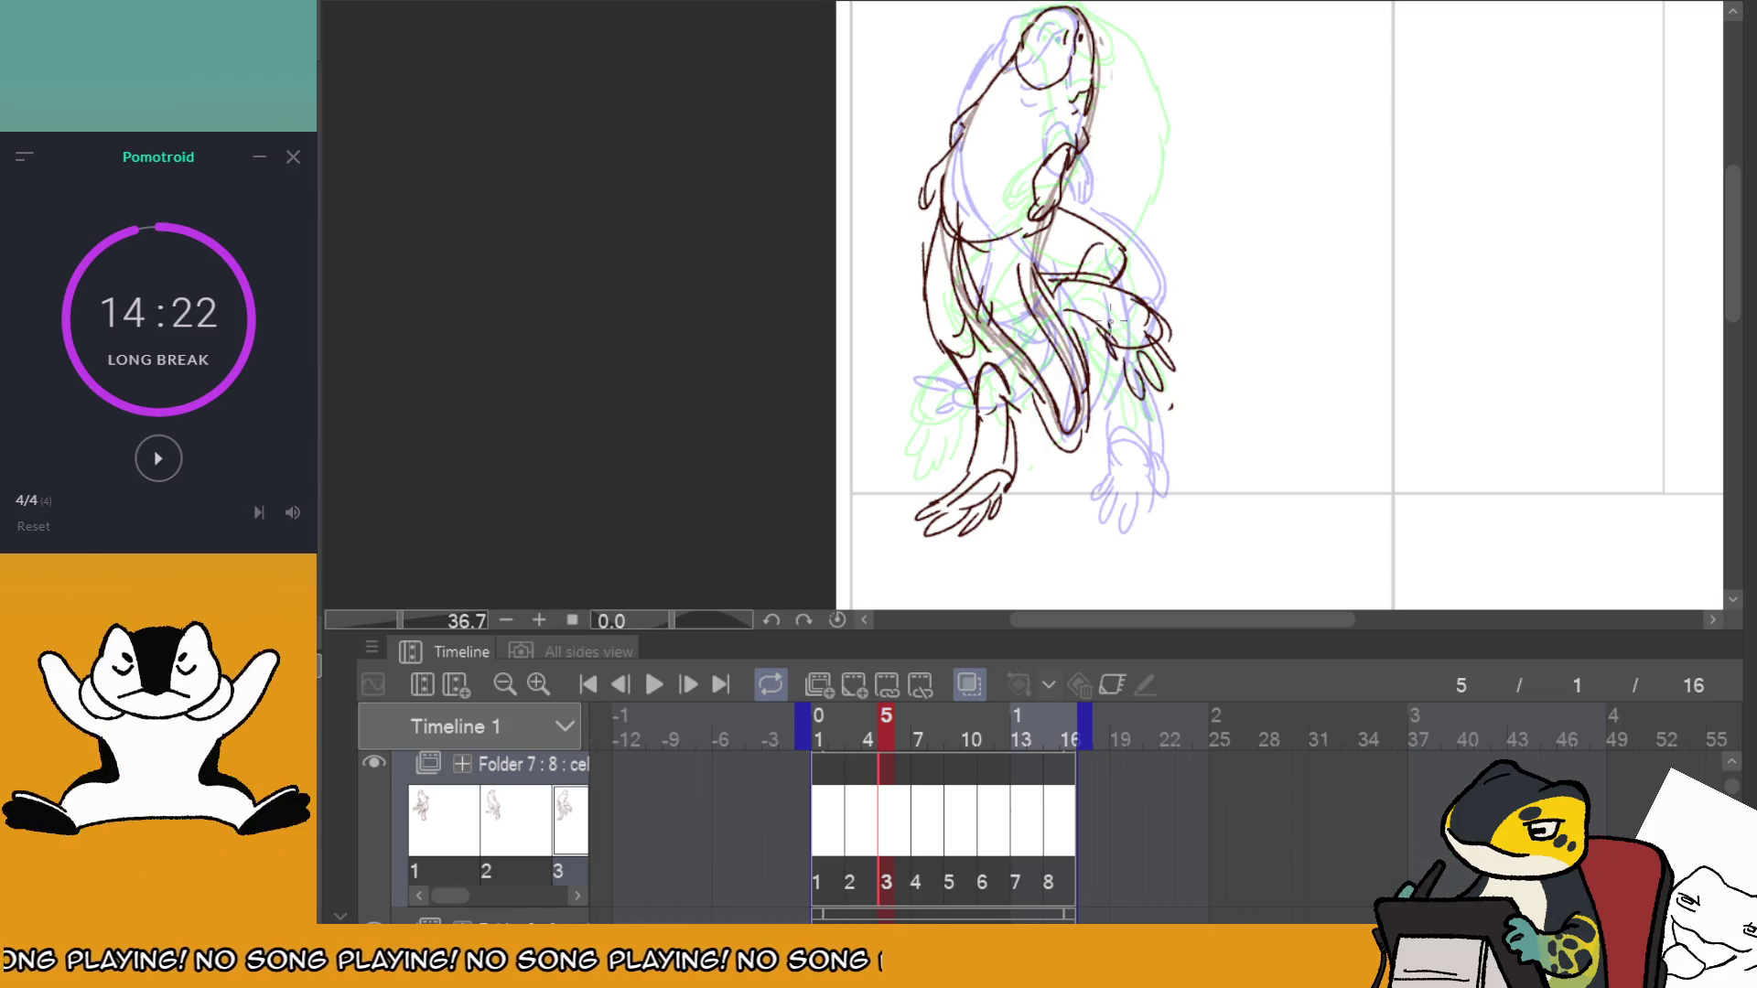
left_click(924, 777)
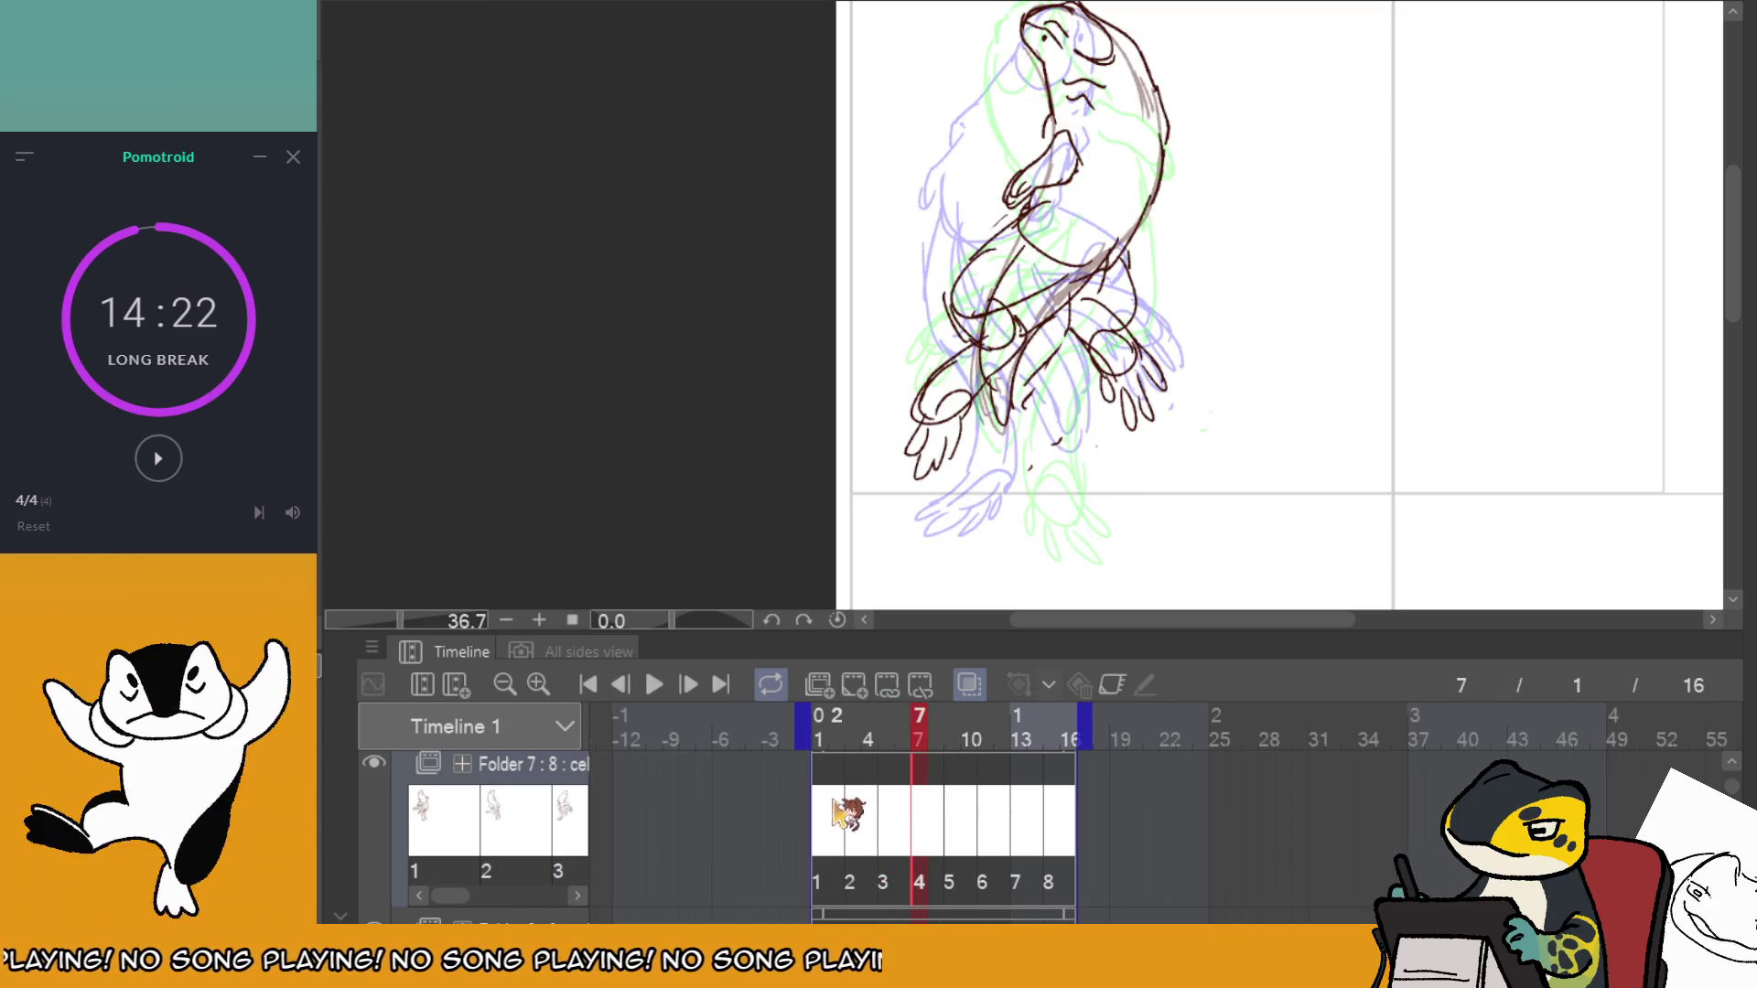
left_click(654, 685)
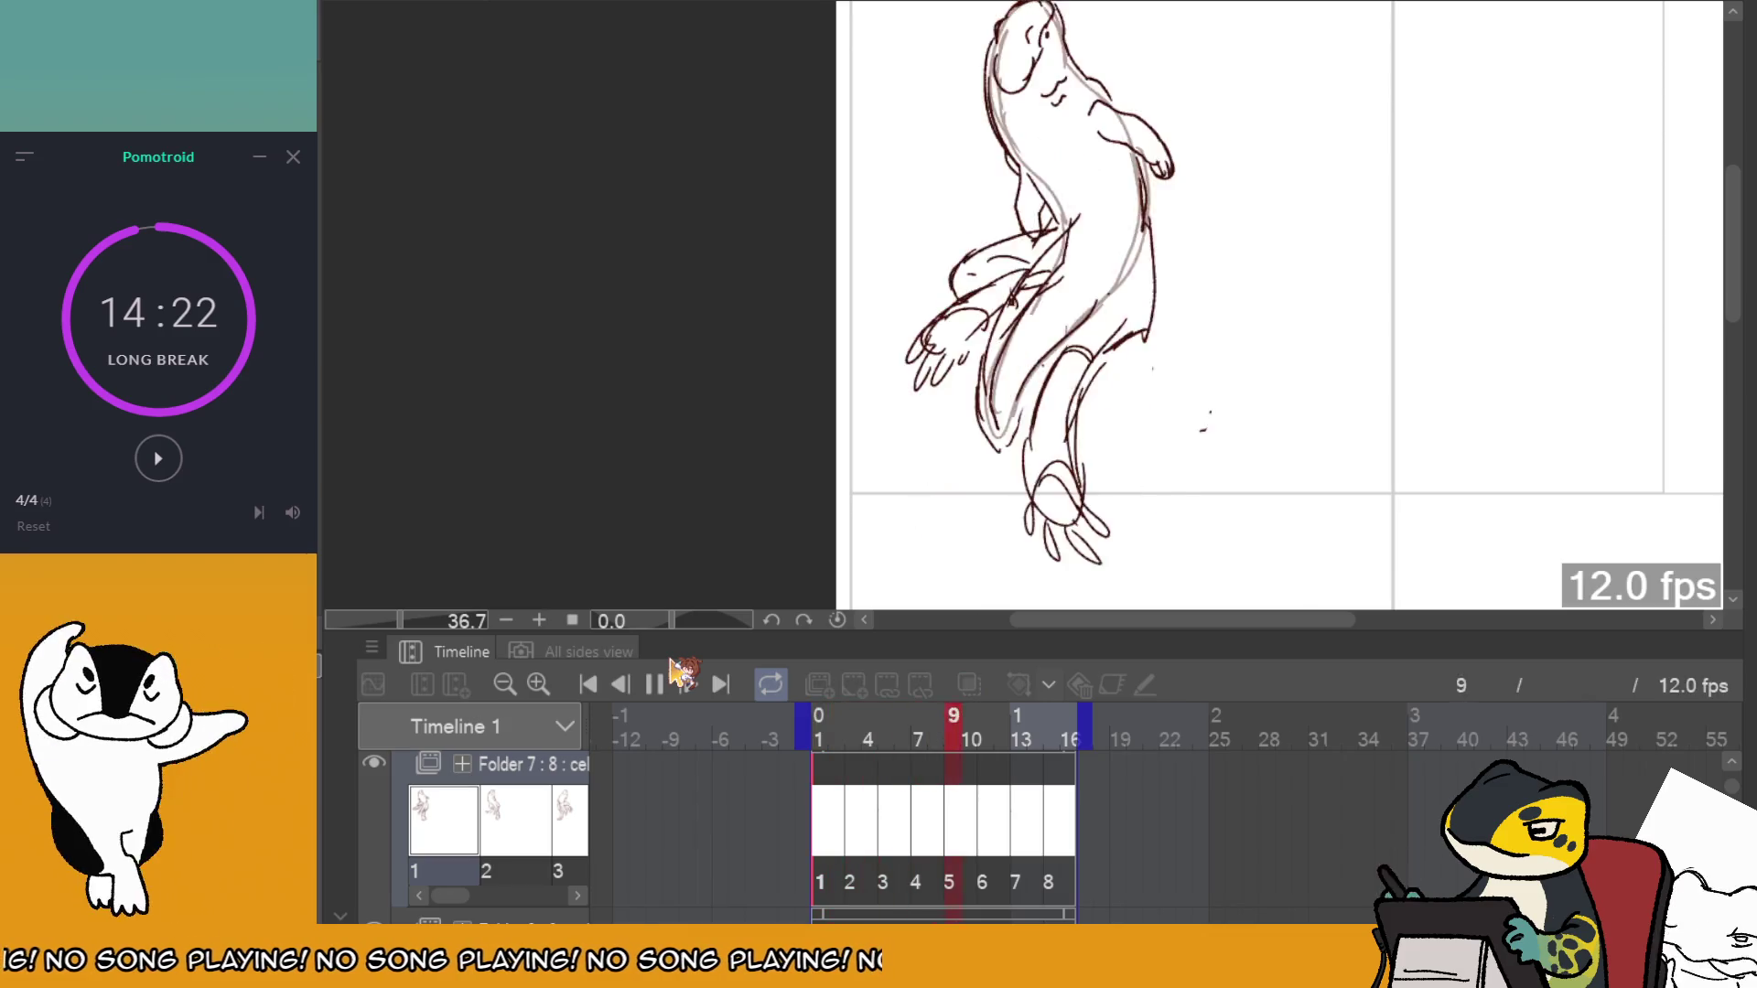
On frame 9, erase the lower legs and feet, redraw the leg's bottom, and replay.
left_click(926, 774)
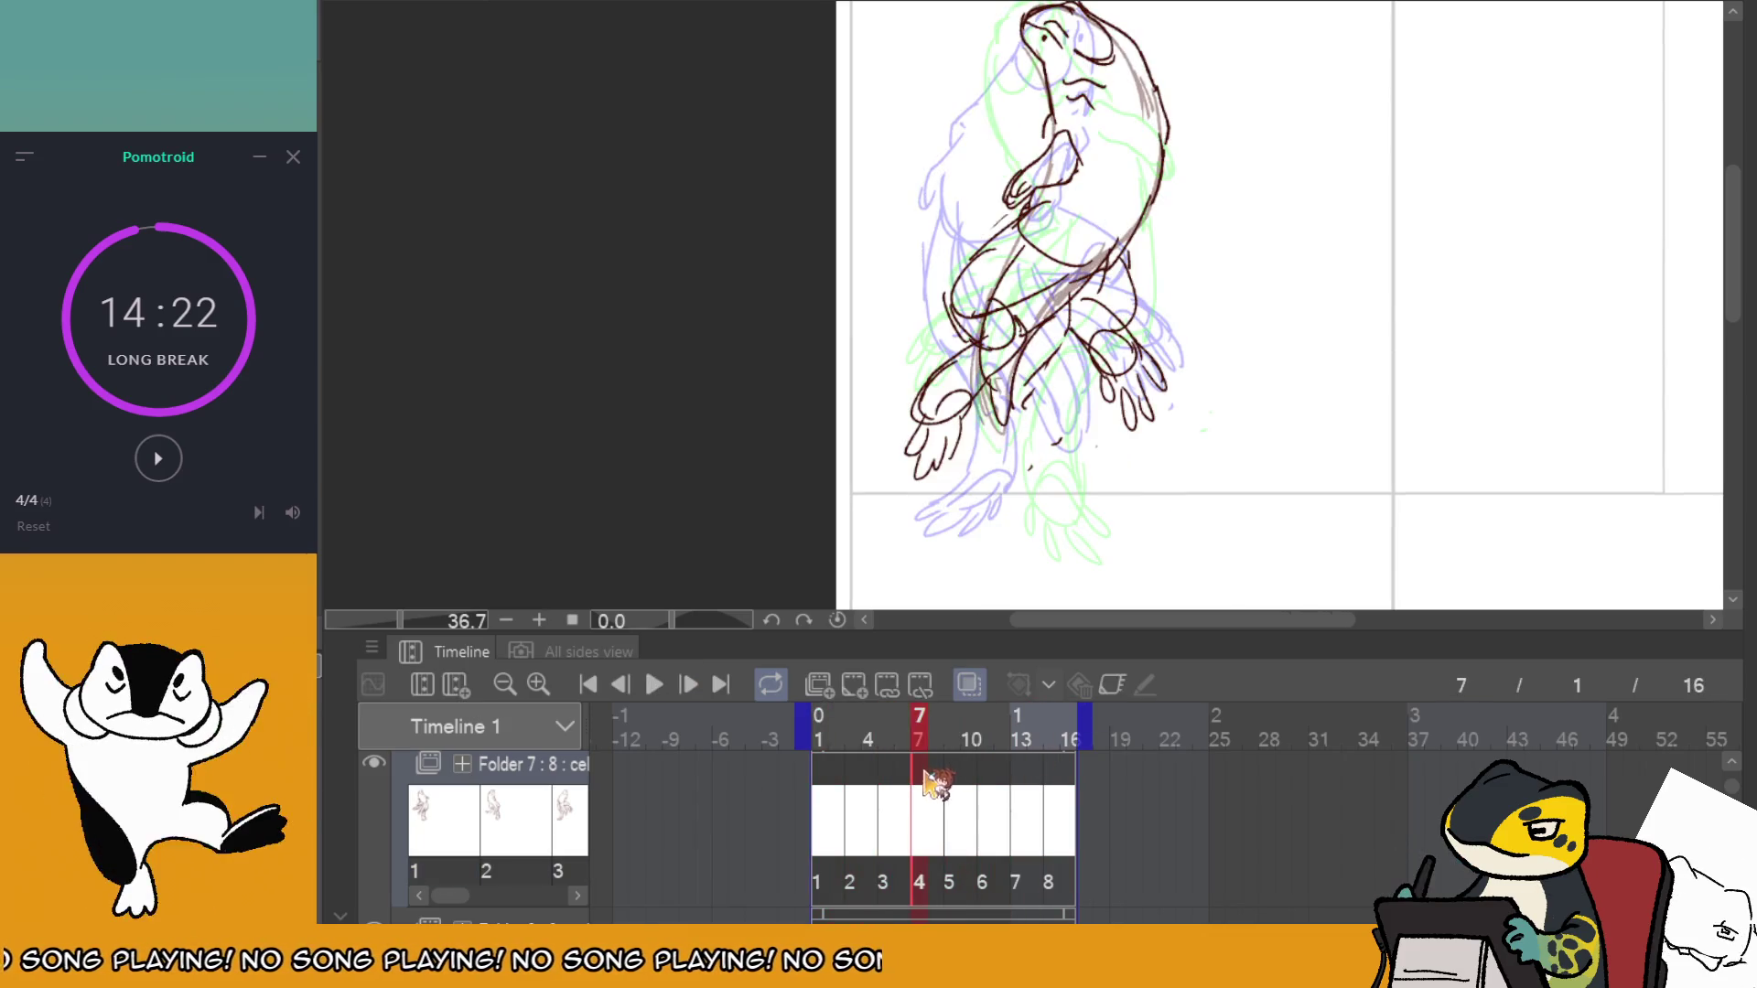
left_click(956, 777)
mouse_move(1097, 559)
left_mouse_down()
mouse_move(1075, 485)
mouse_move(1111, 490)
left_mouse_up()
left_click_drag(823, 732, 984, 724)
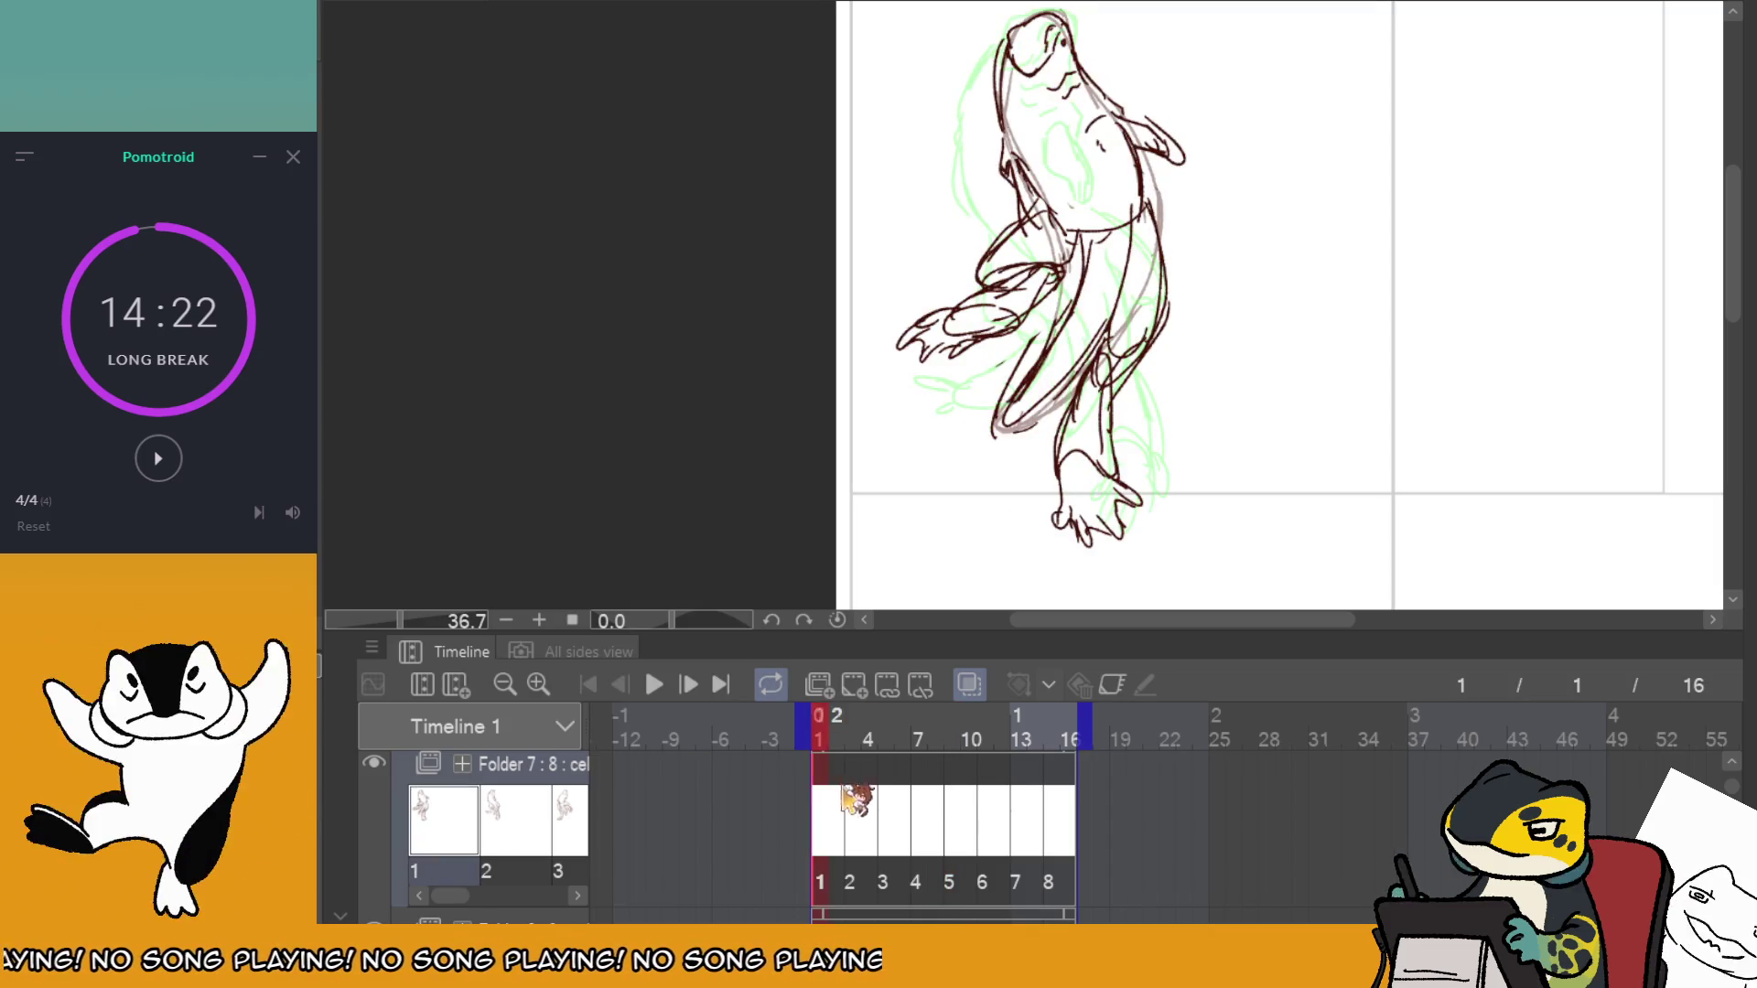
left_click(966, 781)
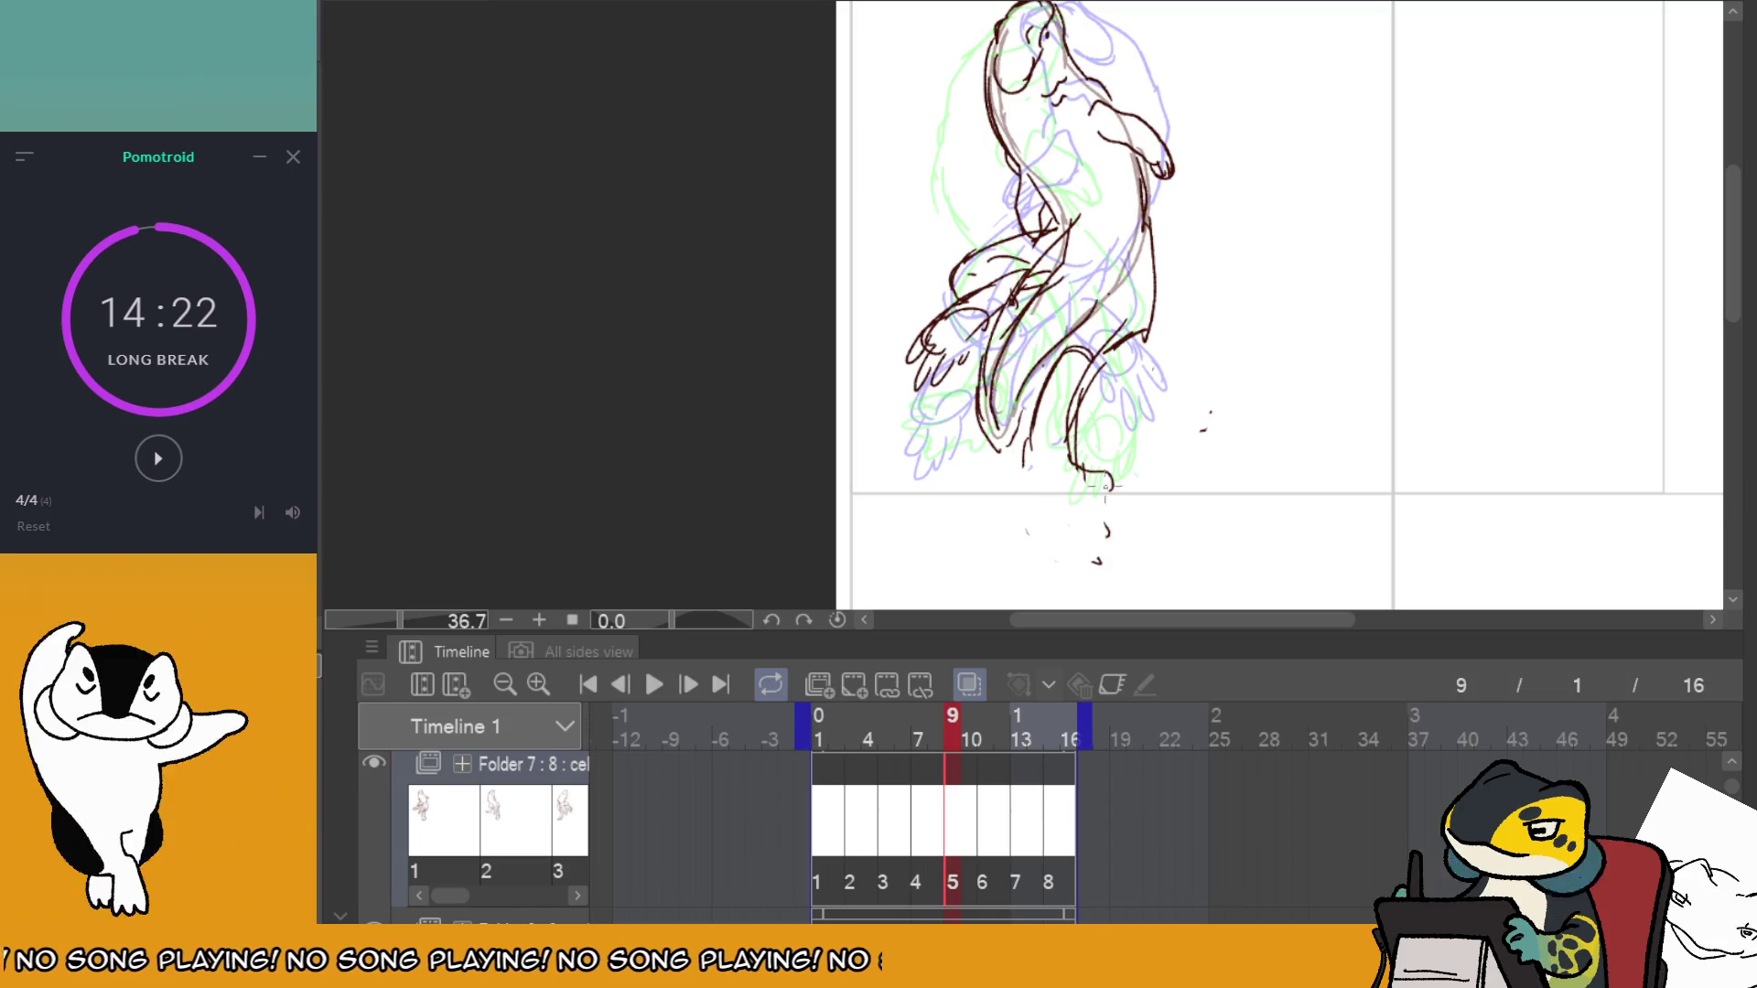
left_click_drag(1104, 488, 1109, 460)
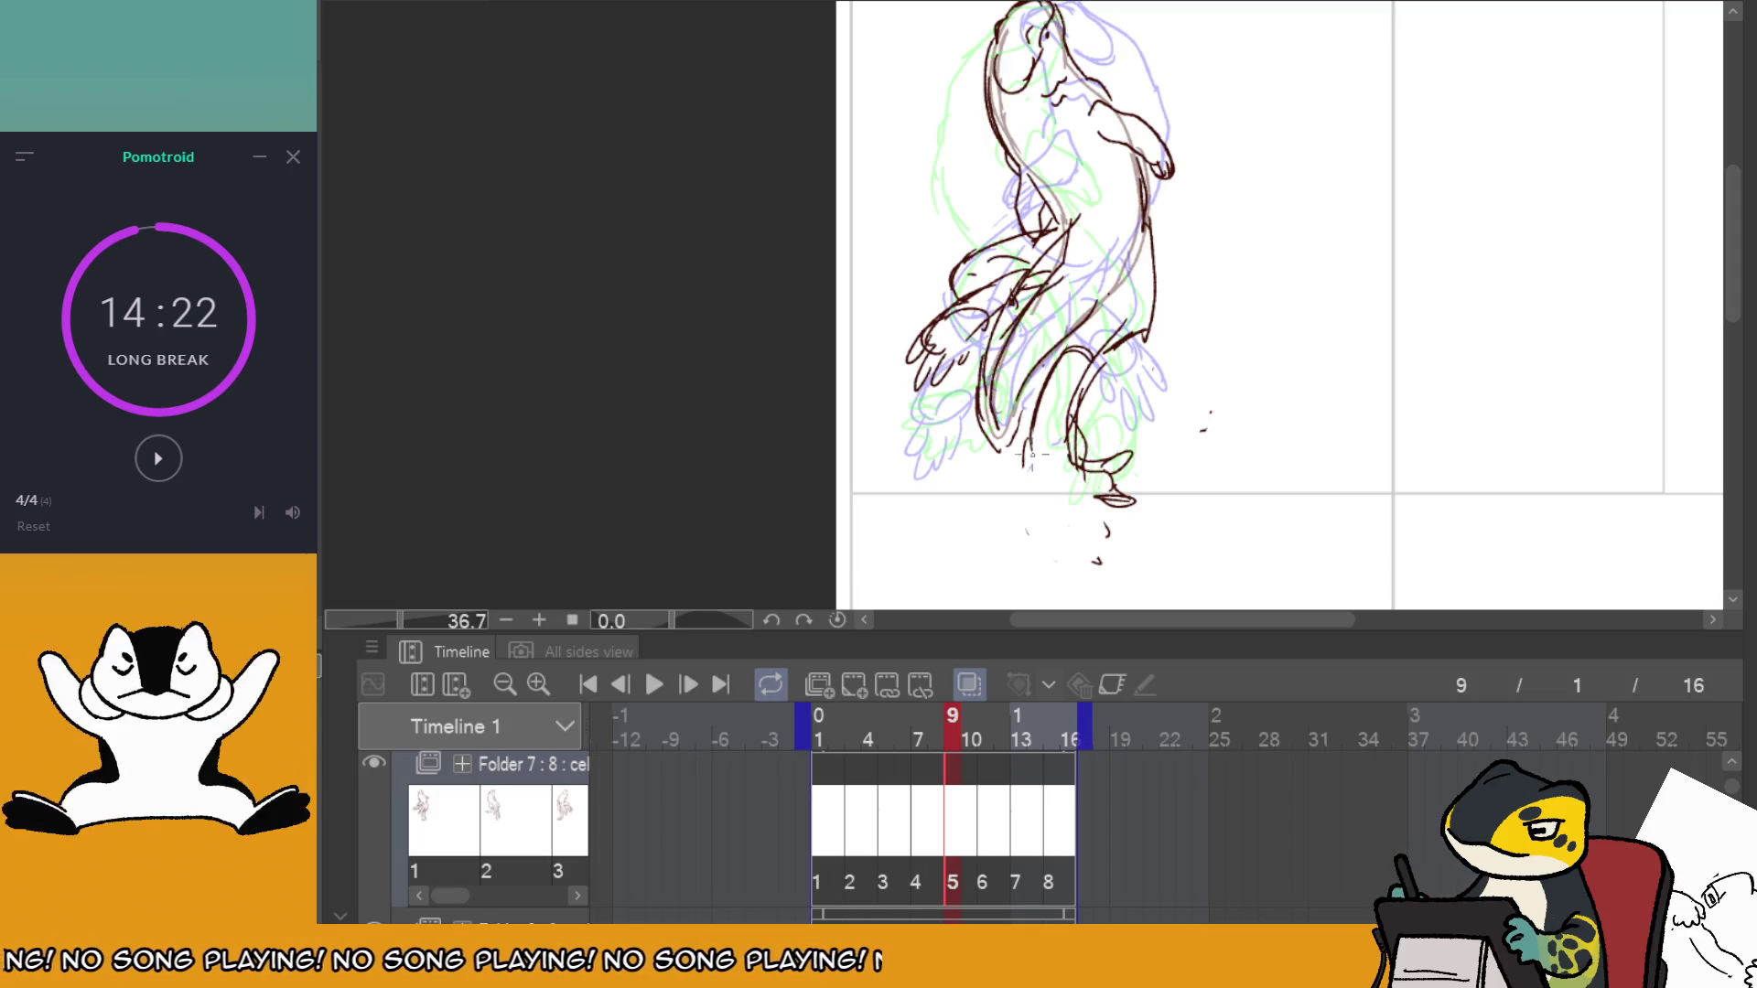
left_click(654, 685)
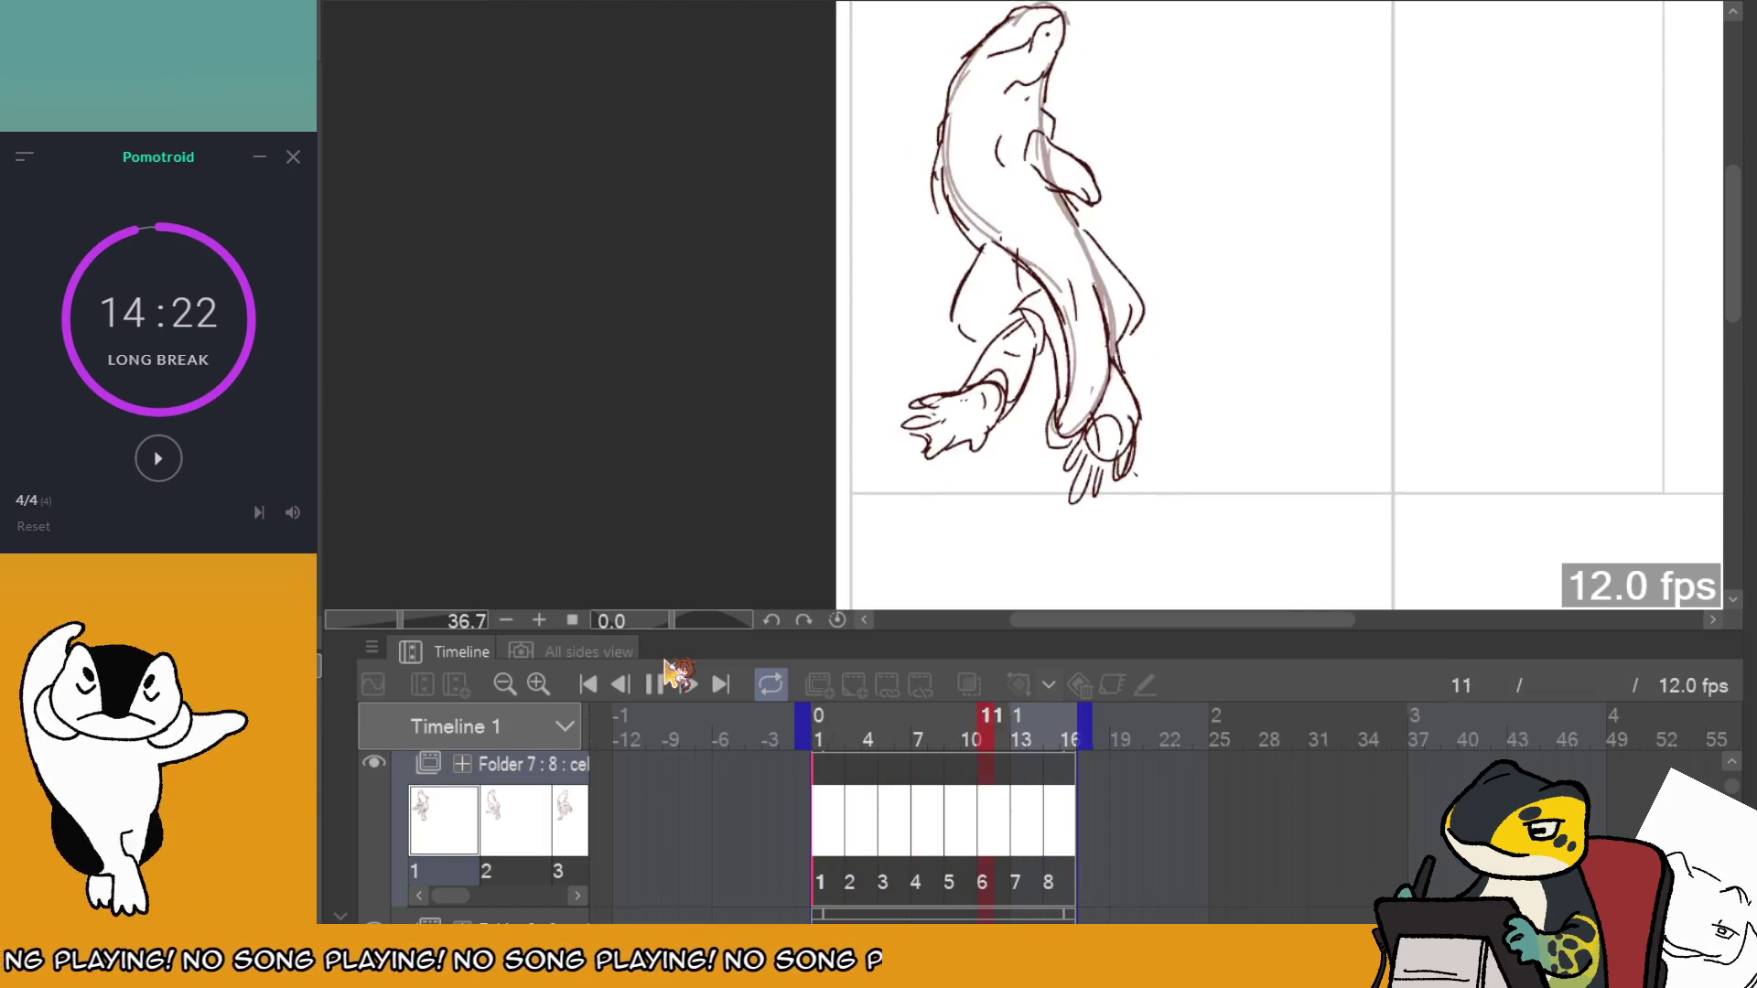
Undo the recent strokes on frame 9, then sketch new legs, an oval foot, and torso line.
key("Return")
left_click_drag(934, 780, 964, 782)
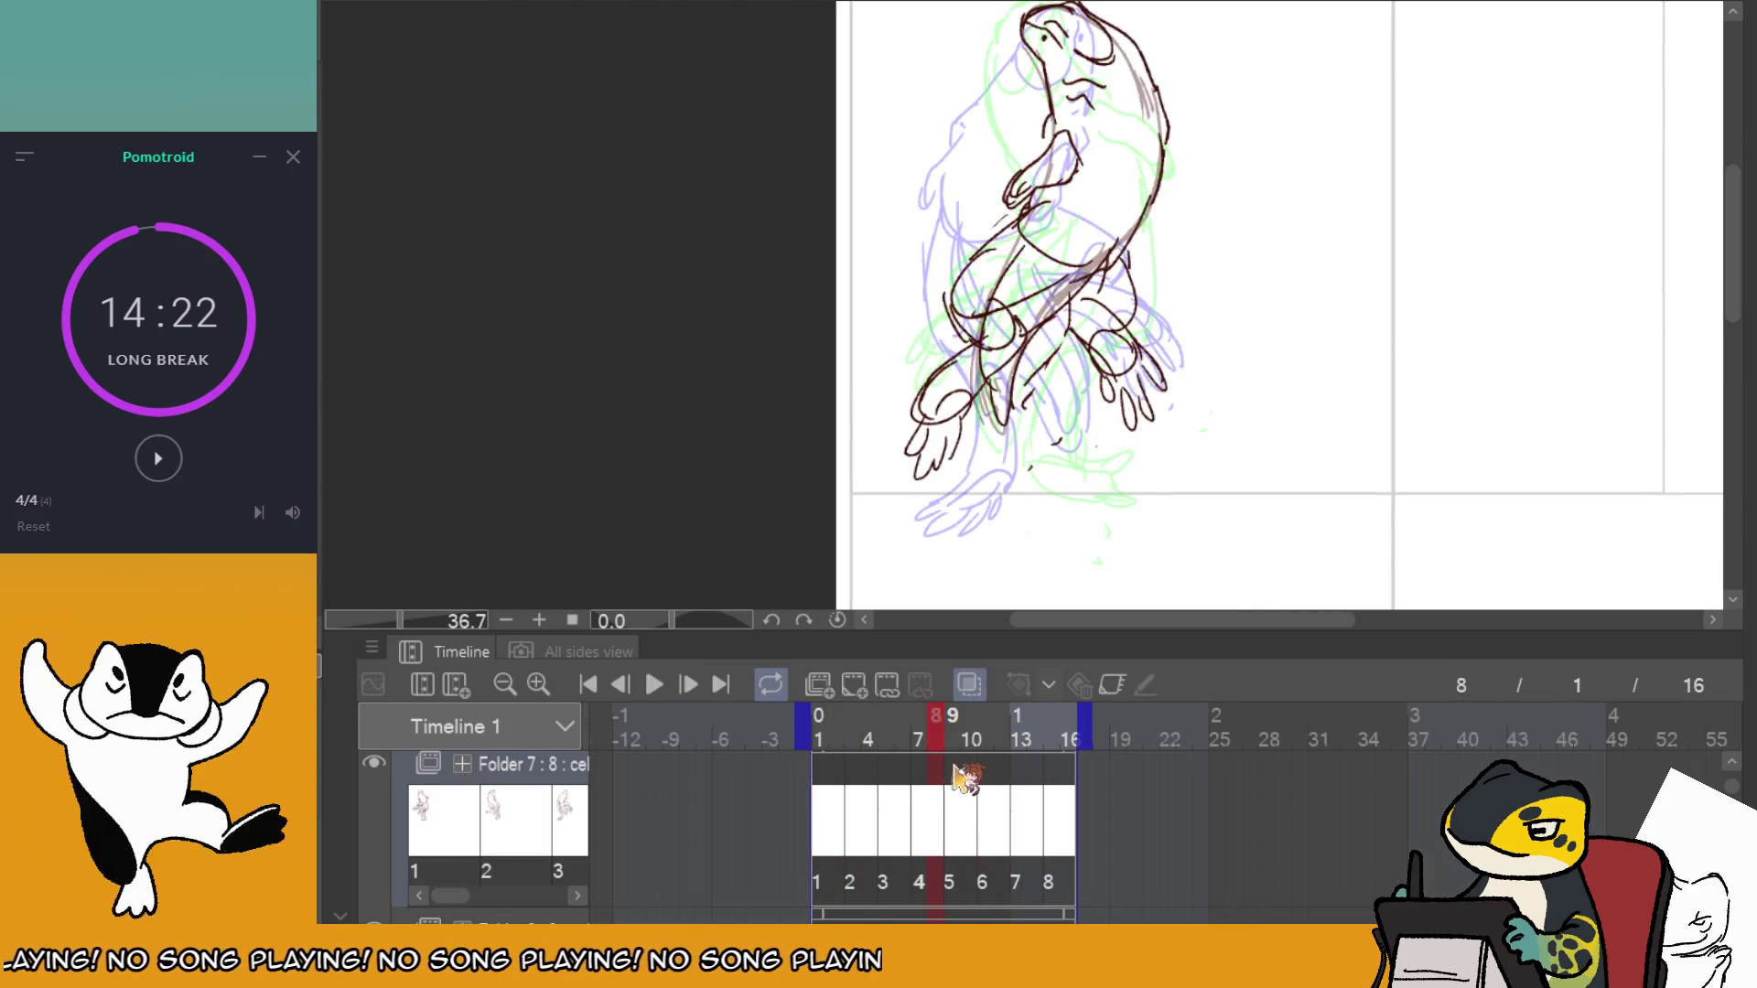
key("ctrl+z")
key("ctrl+z")
key("ctrl+z")
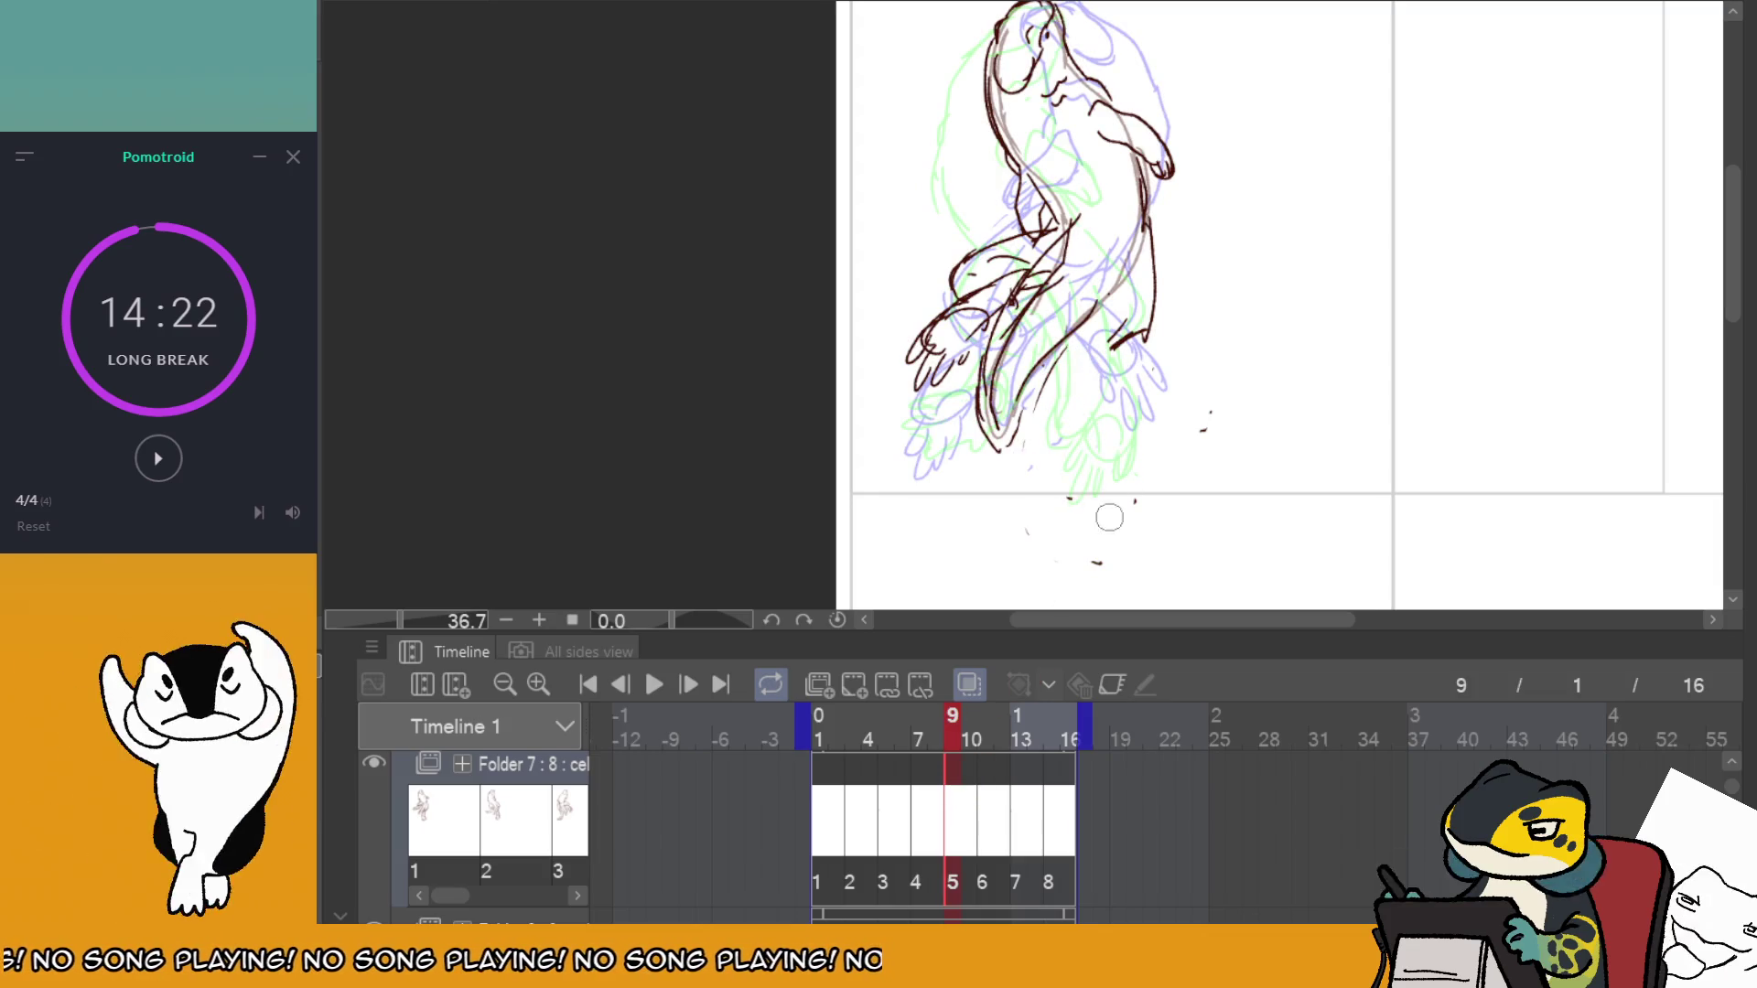
mouse_move(1062, 480)
left_mouse_down()
mouse_move(1143, 542)
mouse_move(1156, 528)
left_mouse_up()
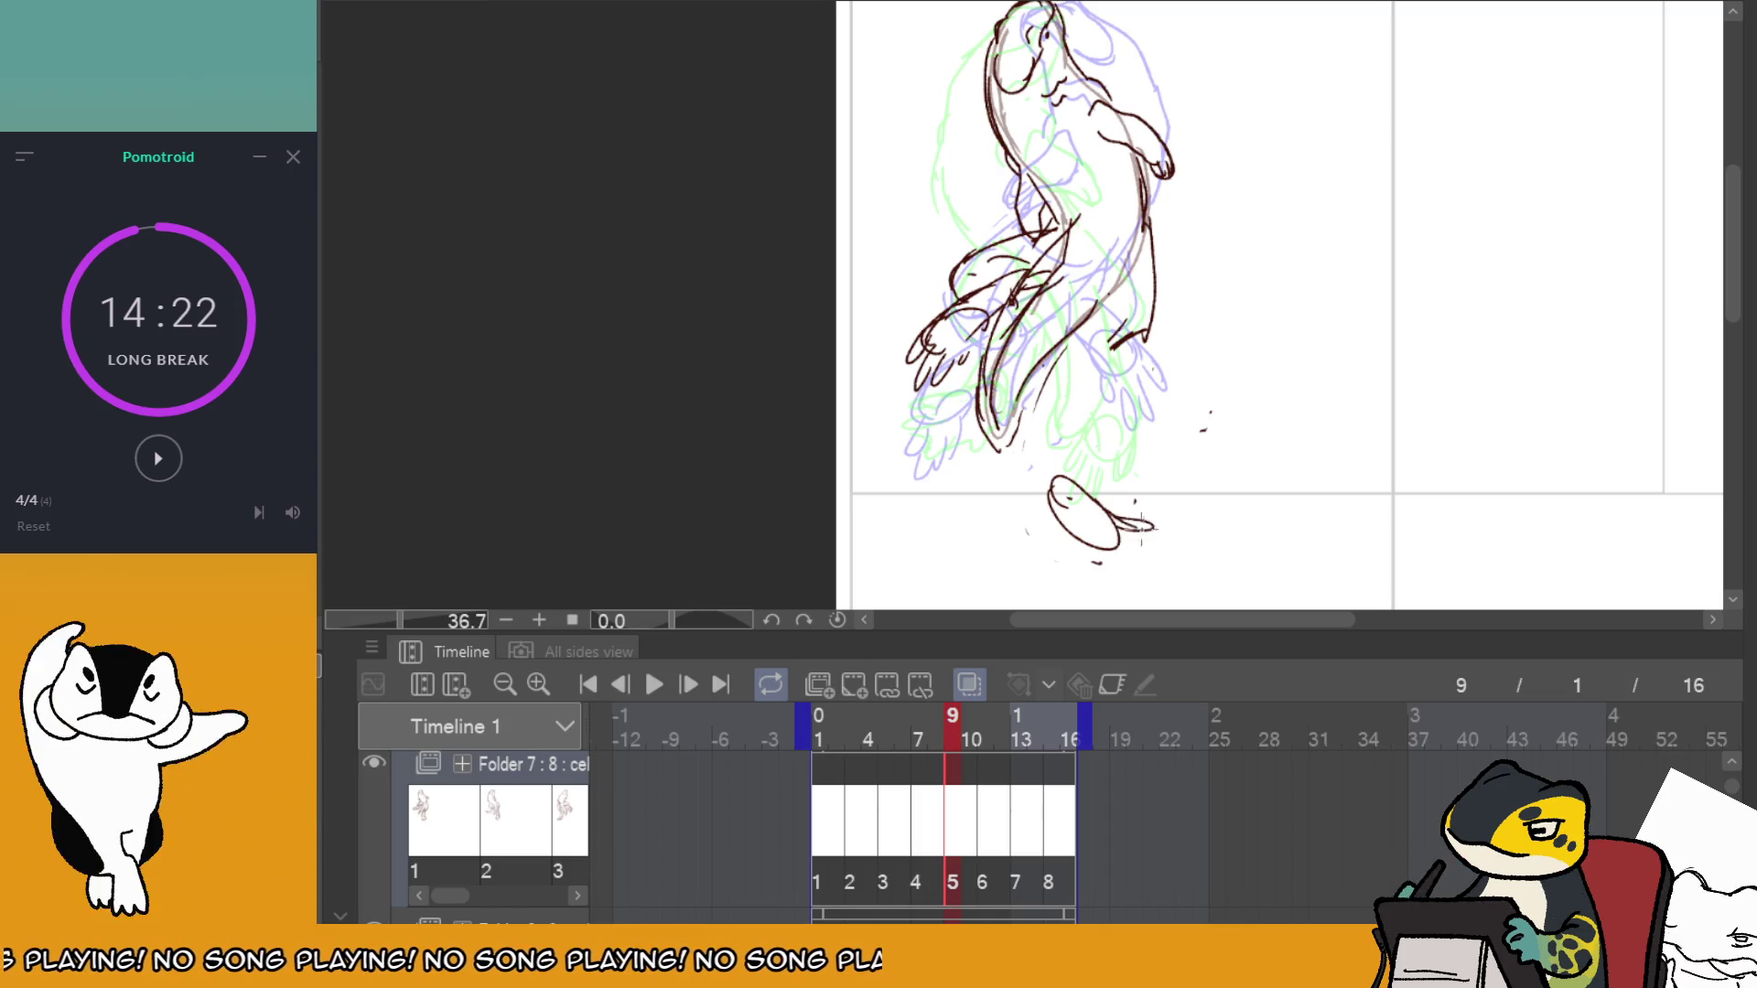
left_click_drag(1043, 430, 1039, 507)
left_click_drag(1088, 384, 1102, 494)
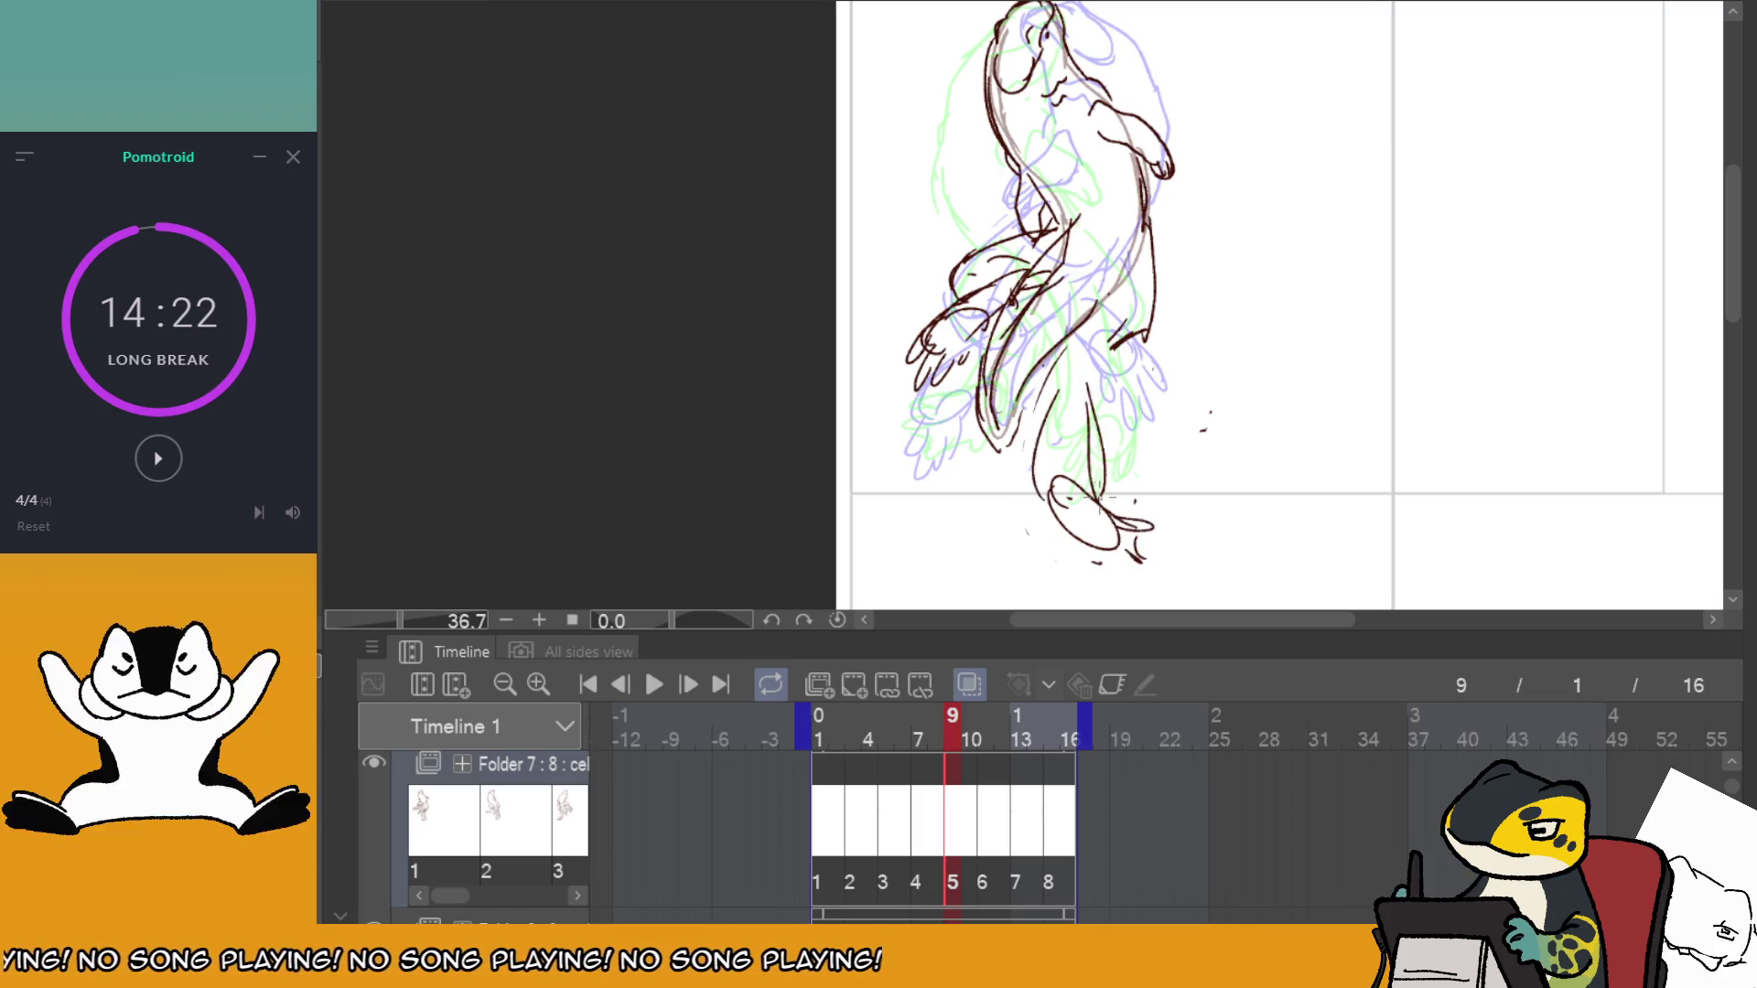
left_click_drag(1151, 275, 1144, 313)
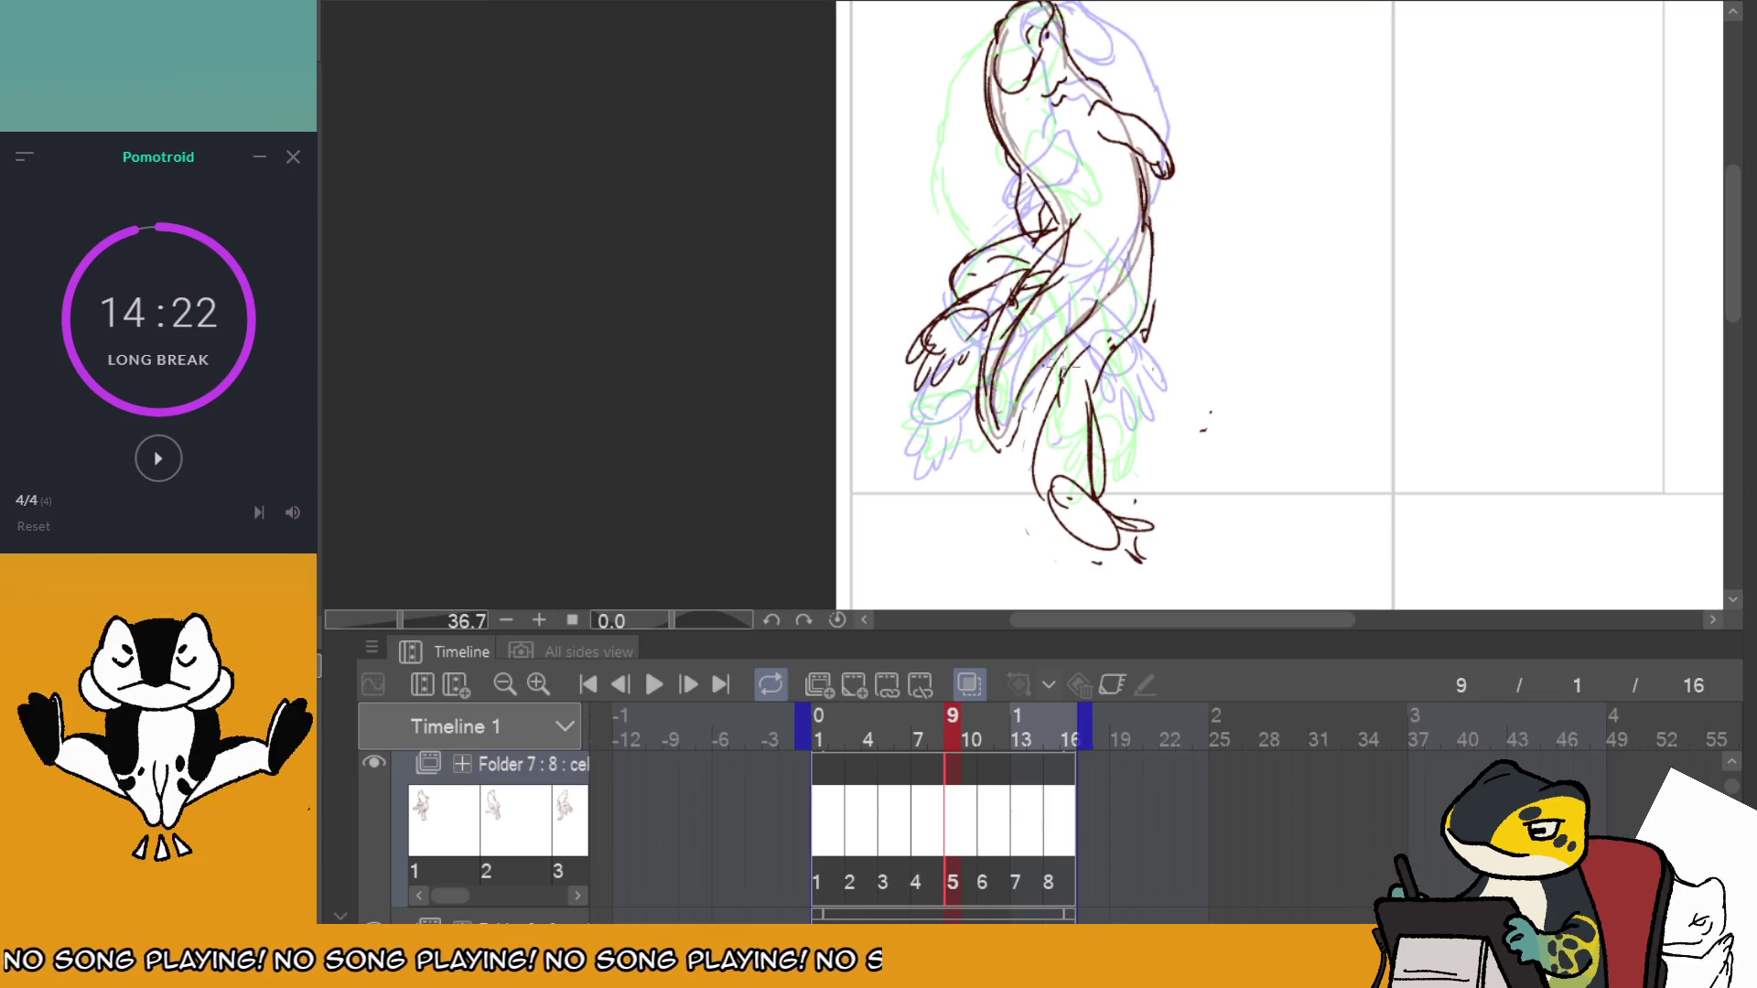
left_click(664, 685)
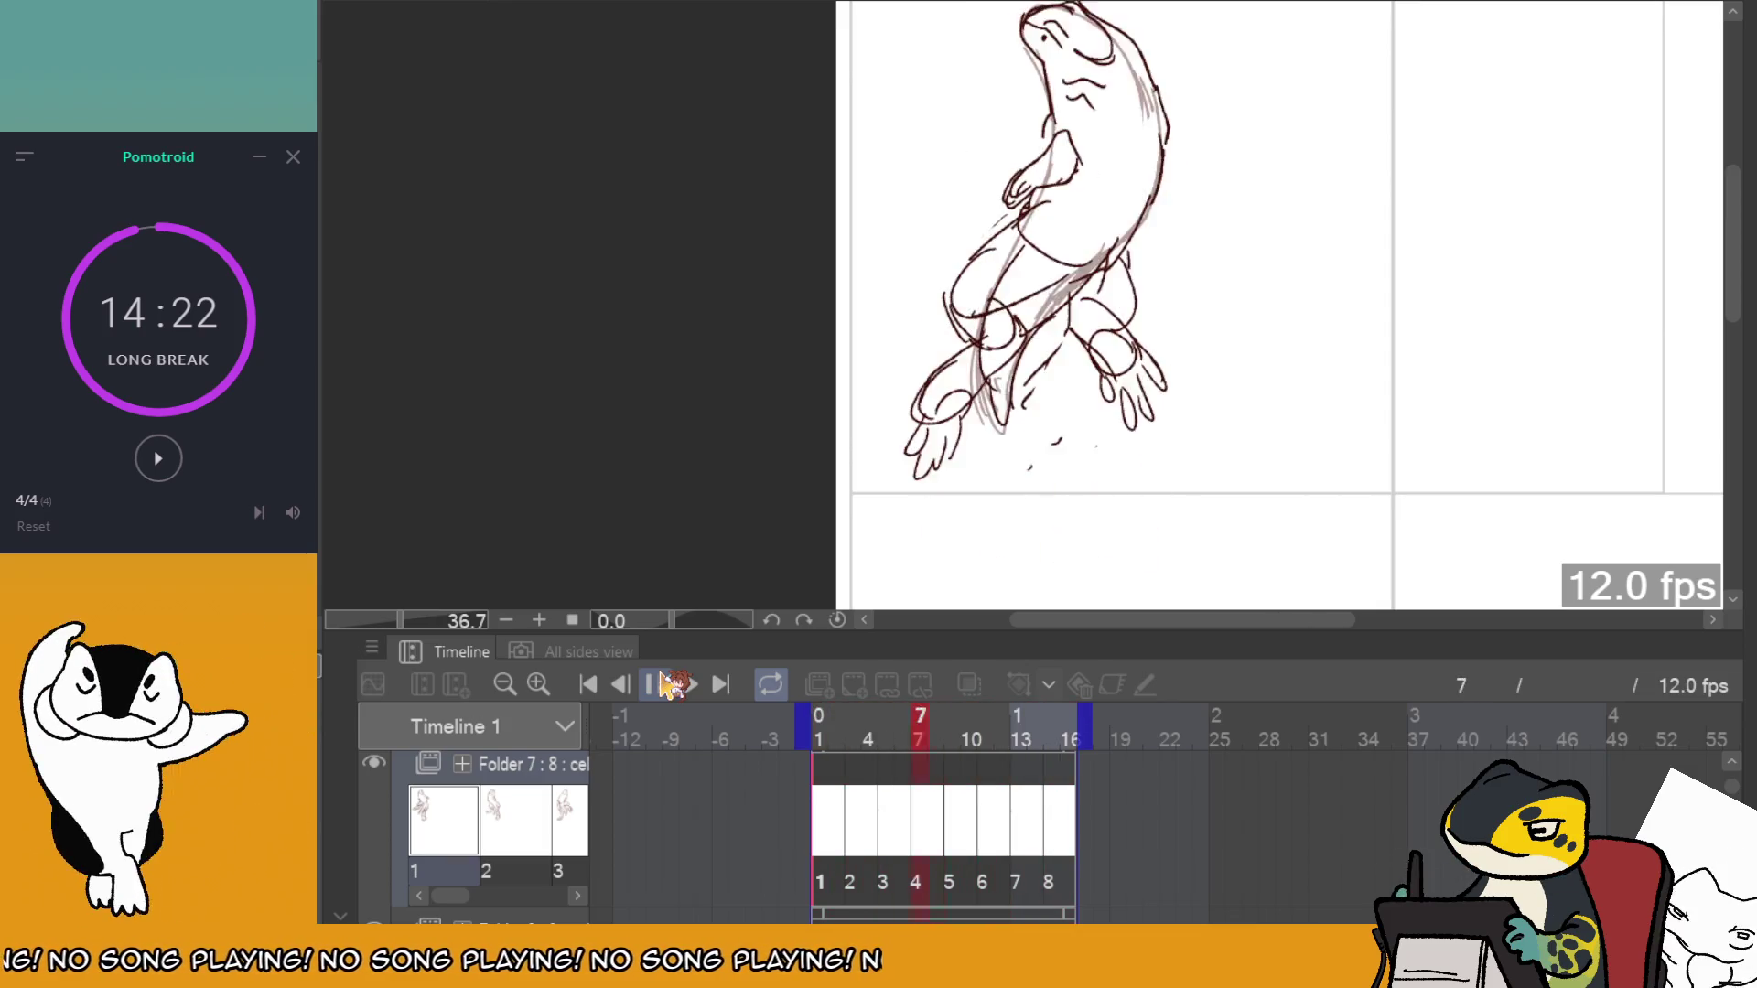
Review the new legs in playback, then stop and return to frame 1.
left_click(869, 773)
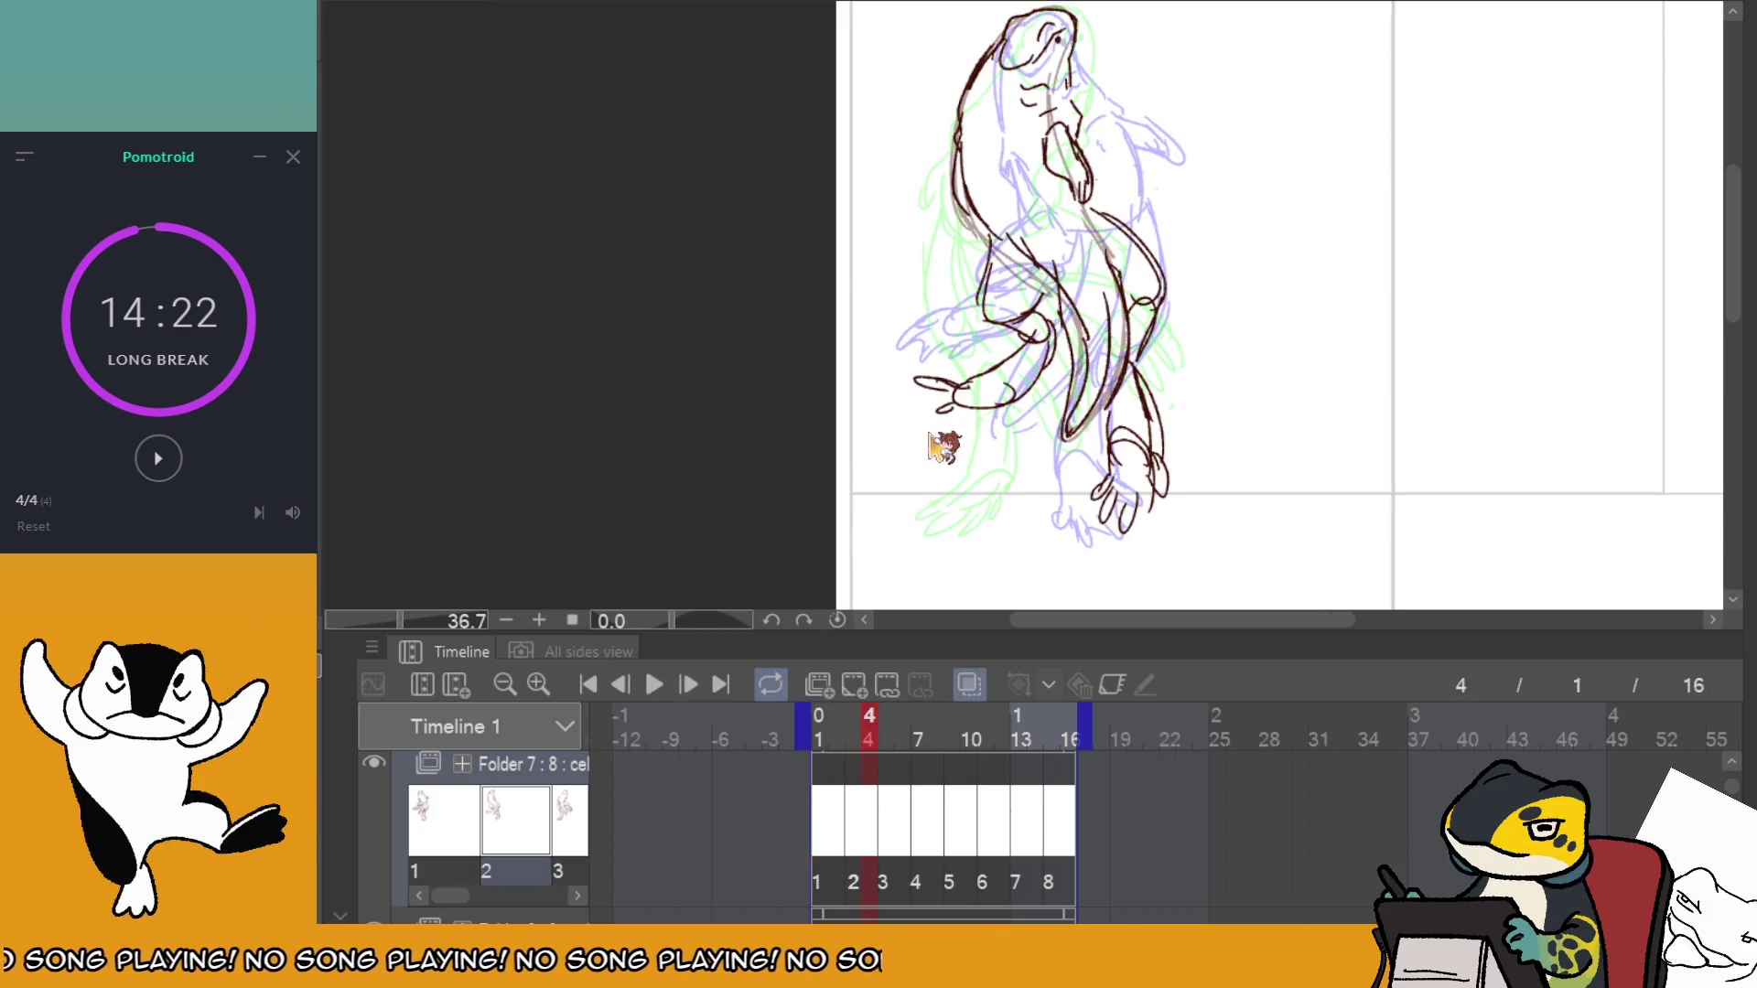
left_click(655, 684)
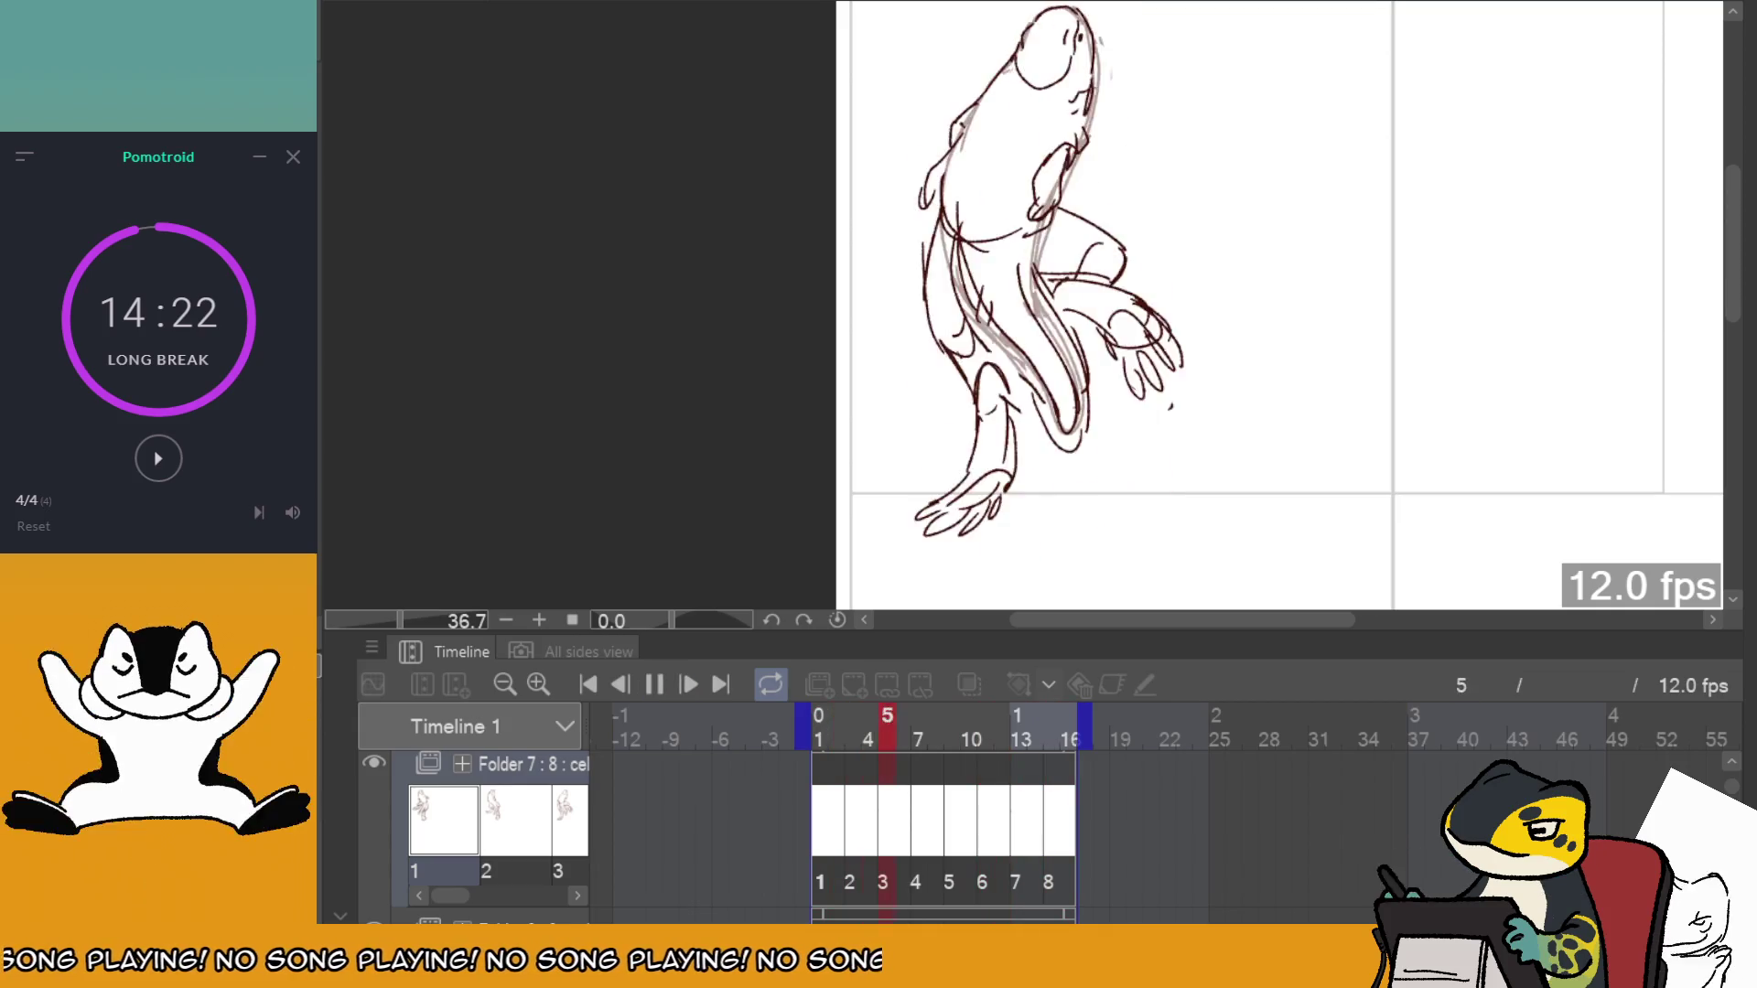
left_click(657, 683)
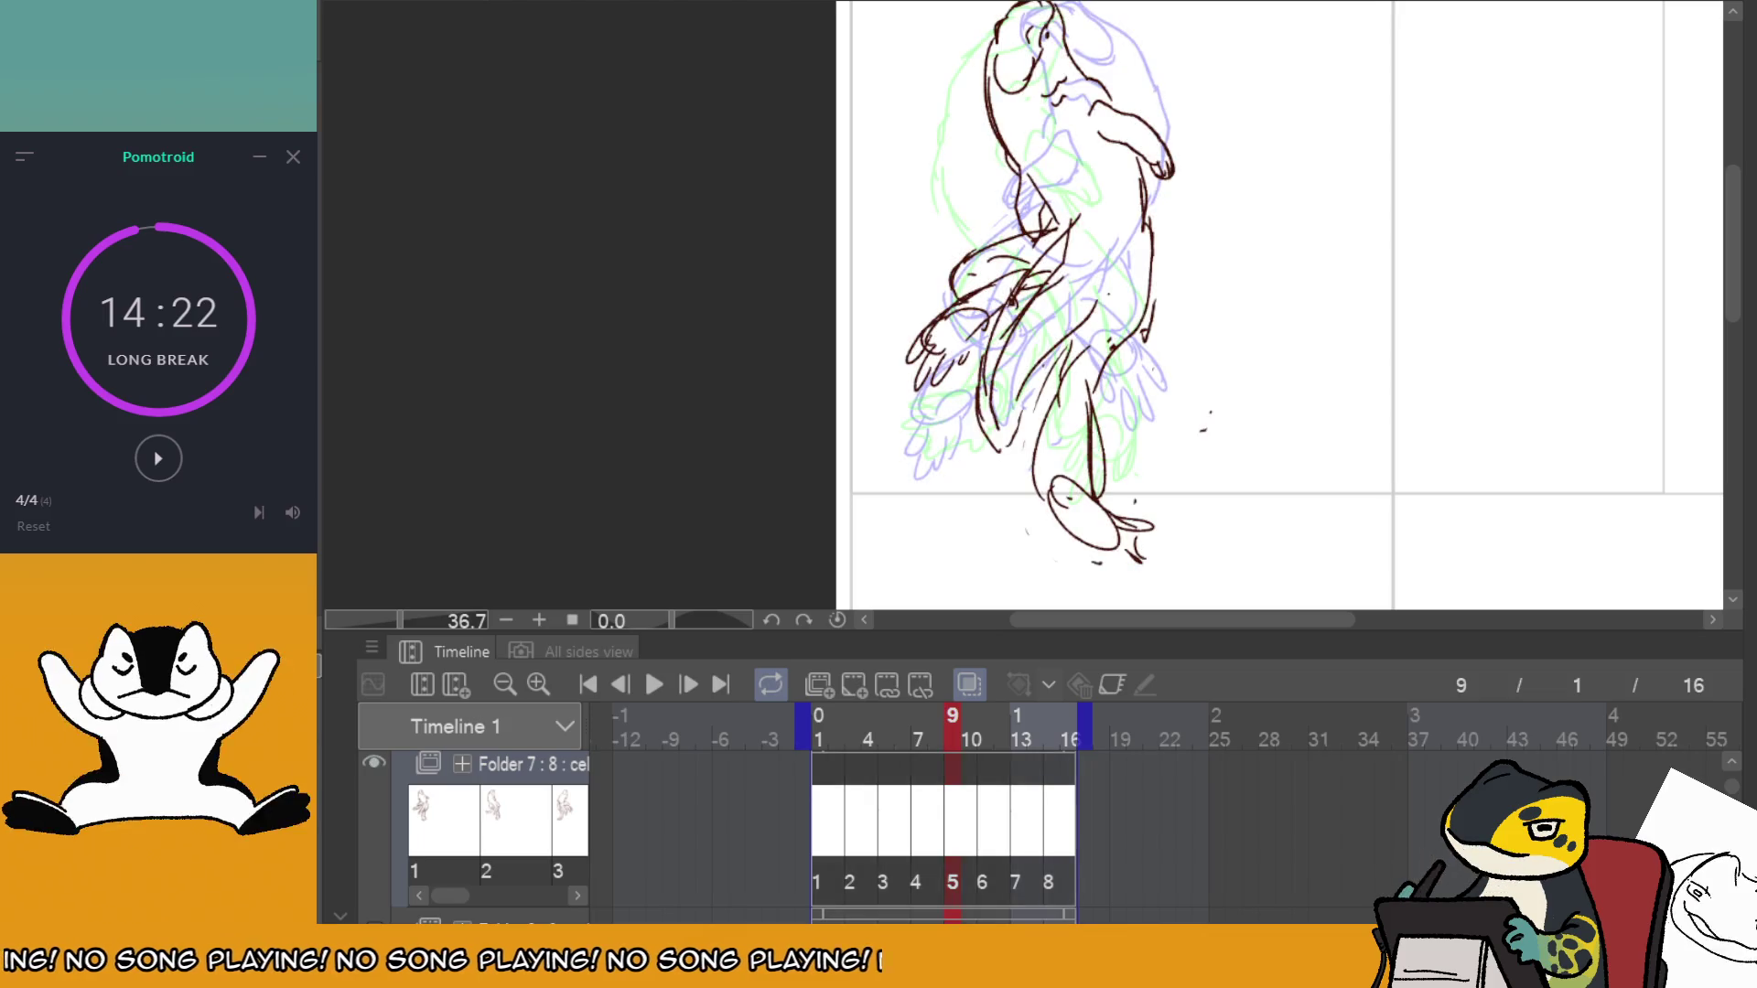
key("Home")
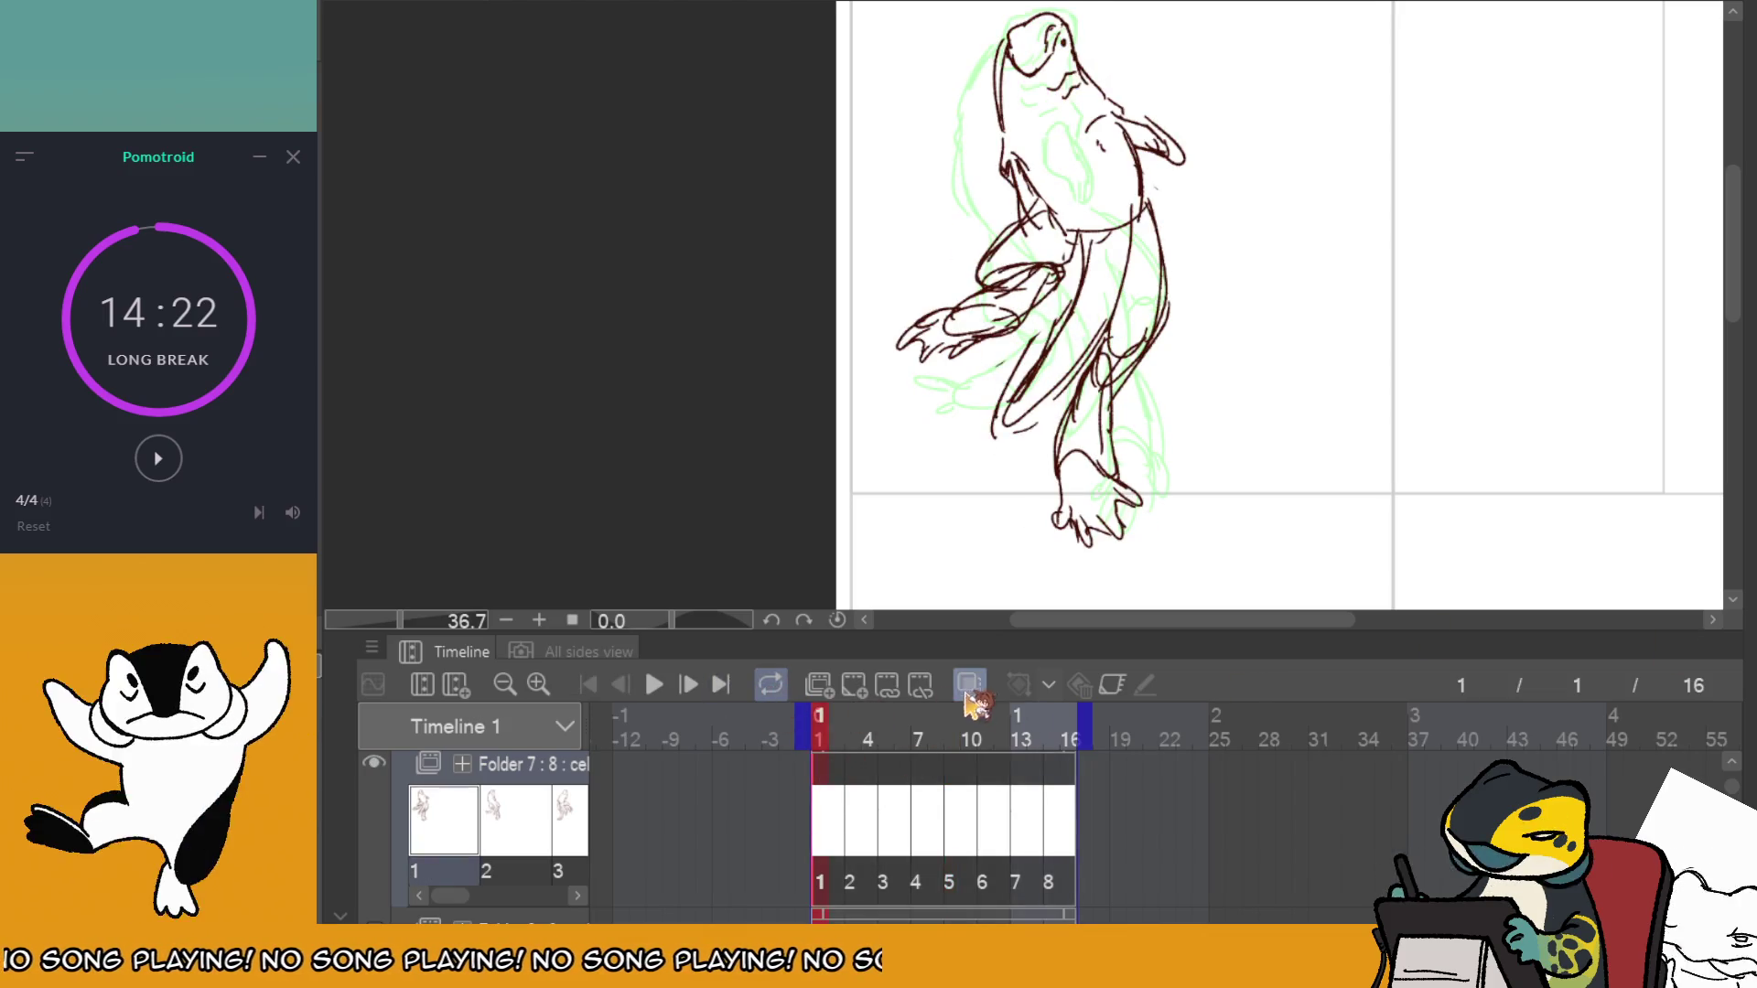
Hide the onion skin, review playback, then scrub from frame 4 to frame 9.
left_click(967, 688)
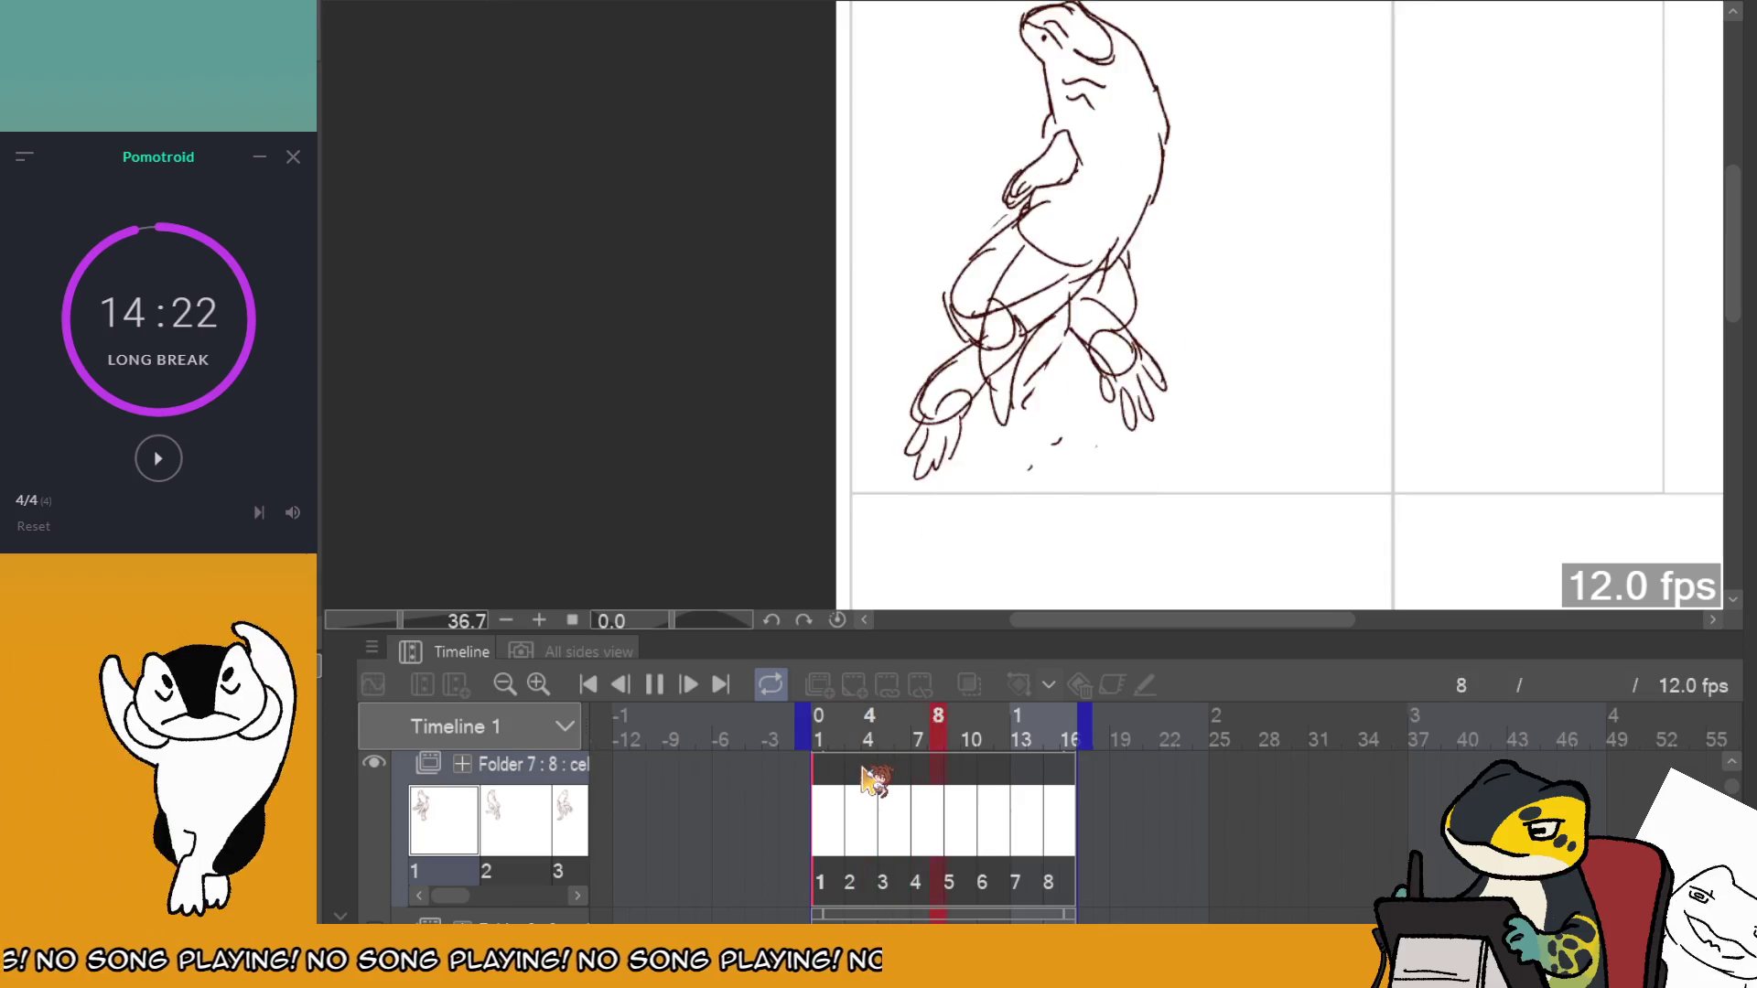
left_click(693, 691)
left_click(655, 685)
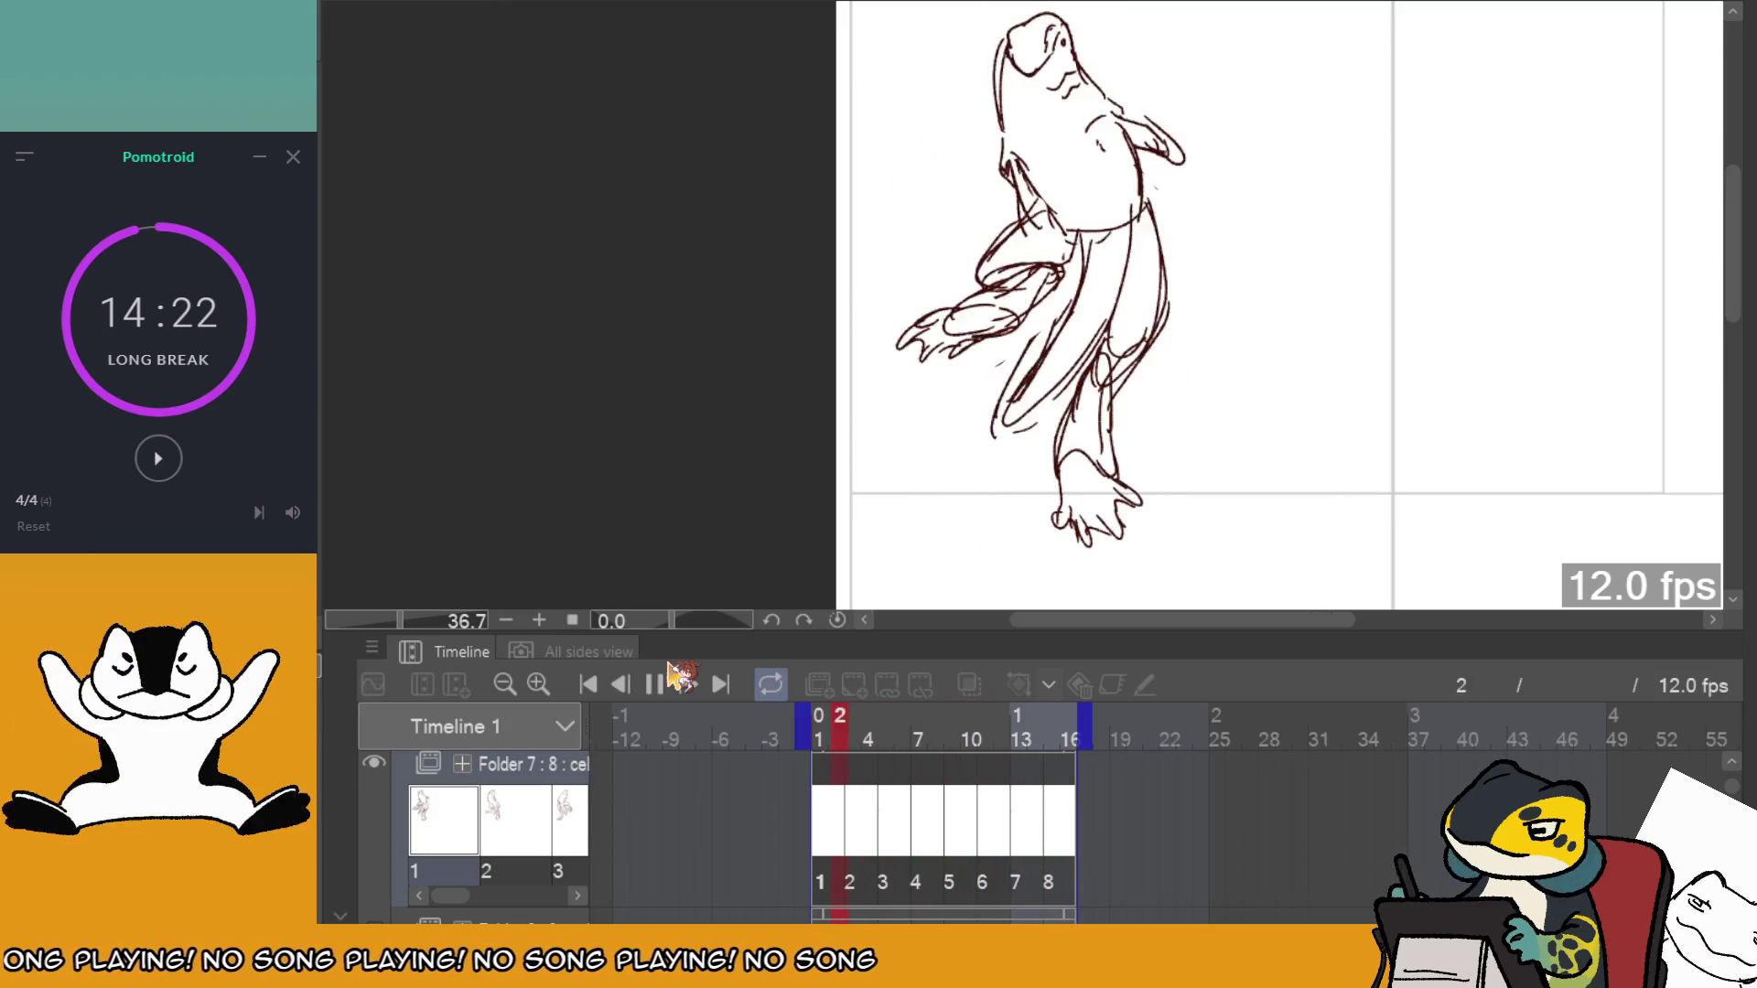
left_click(666, 678)
left_click(857, 777)
left_click_drag(852, 778, 910, 776)
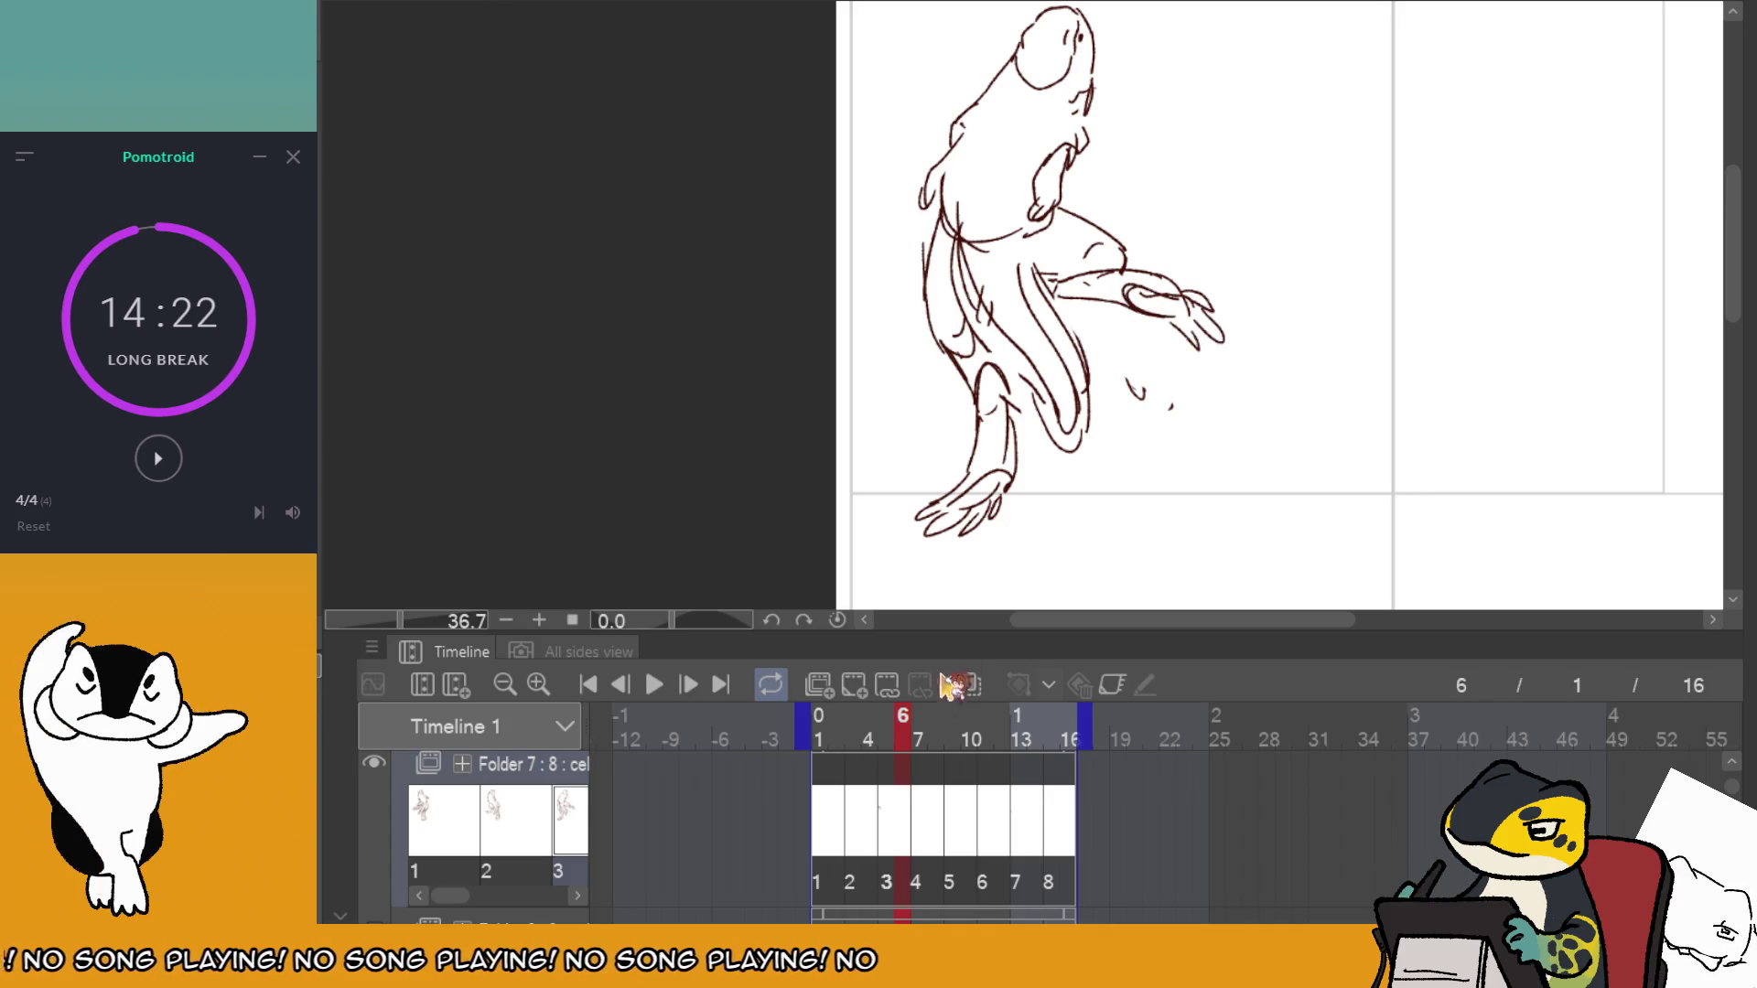
left_click_drag(846, 780, 962, 785)
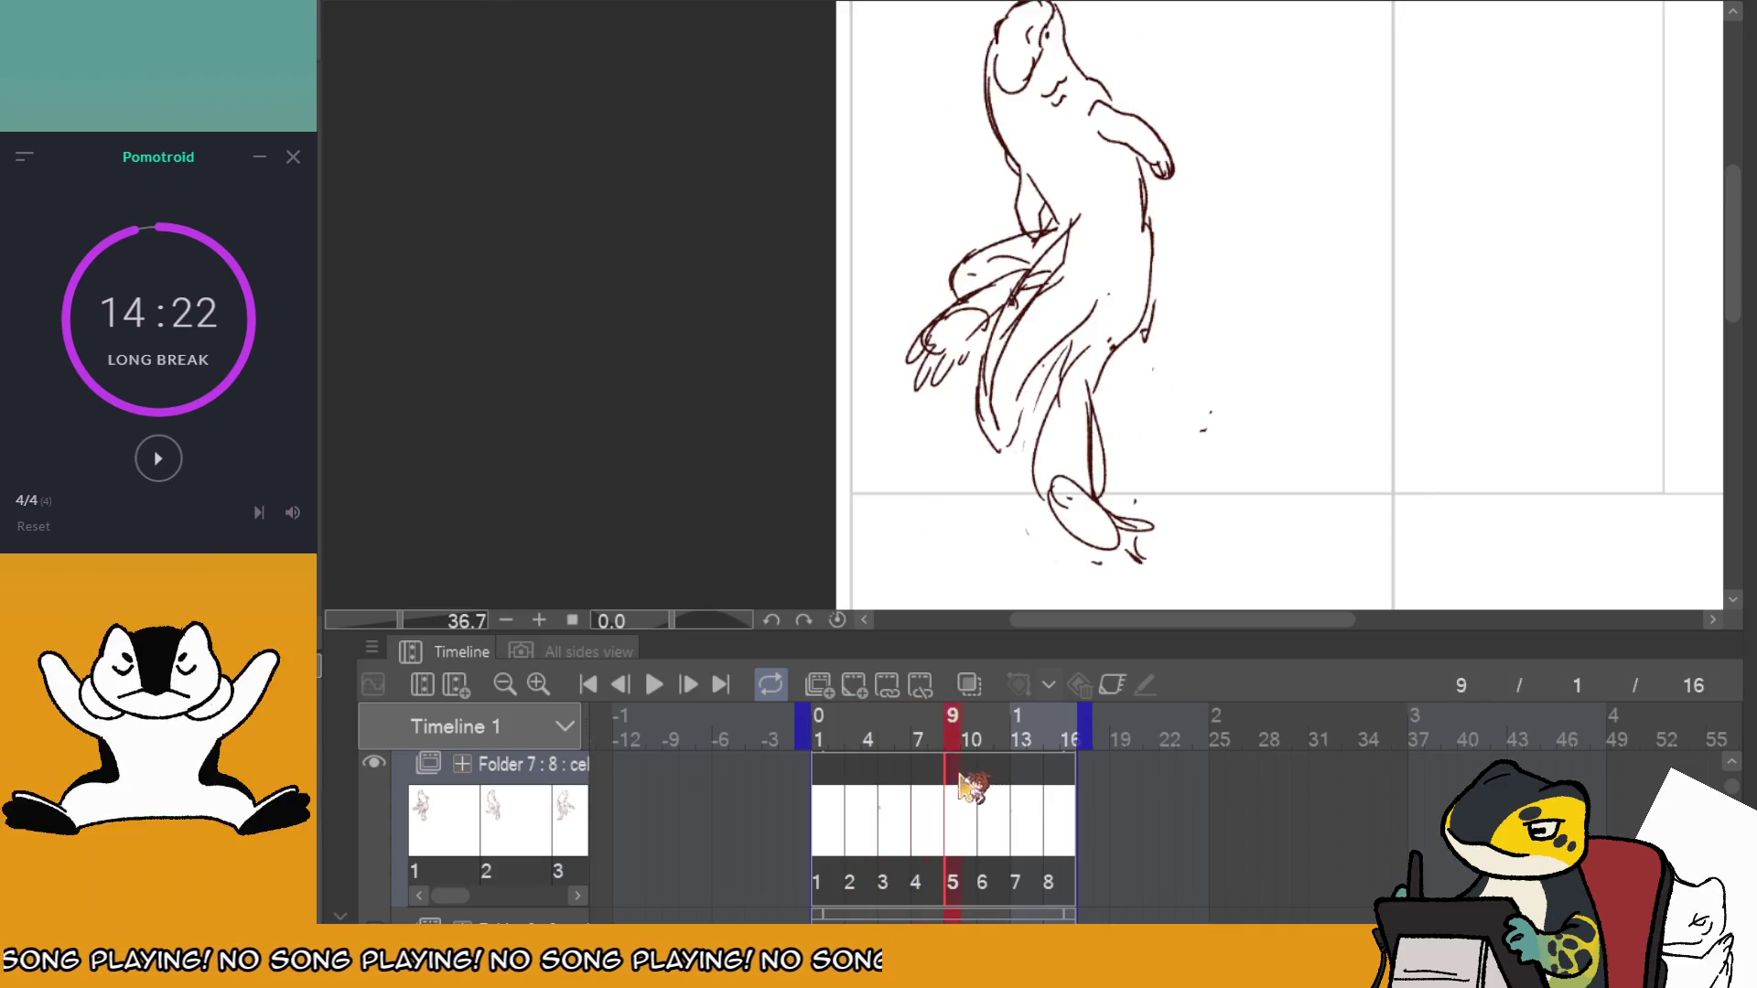
Erase the sketched hand lines on frame 9 and check the fix in playback.
left_click_drag(956, 343, 974, 313)
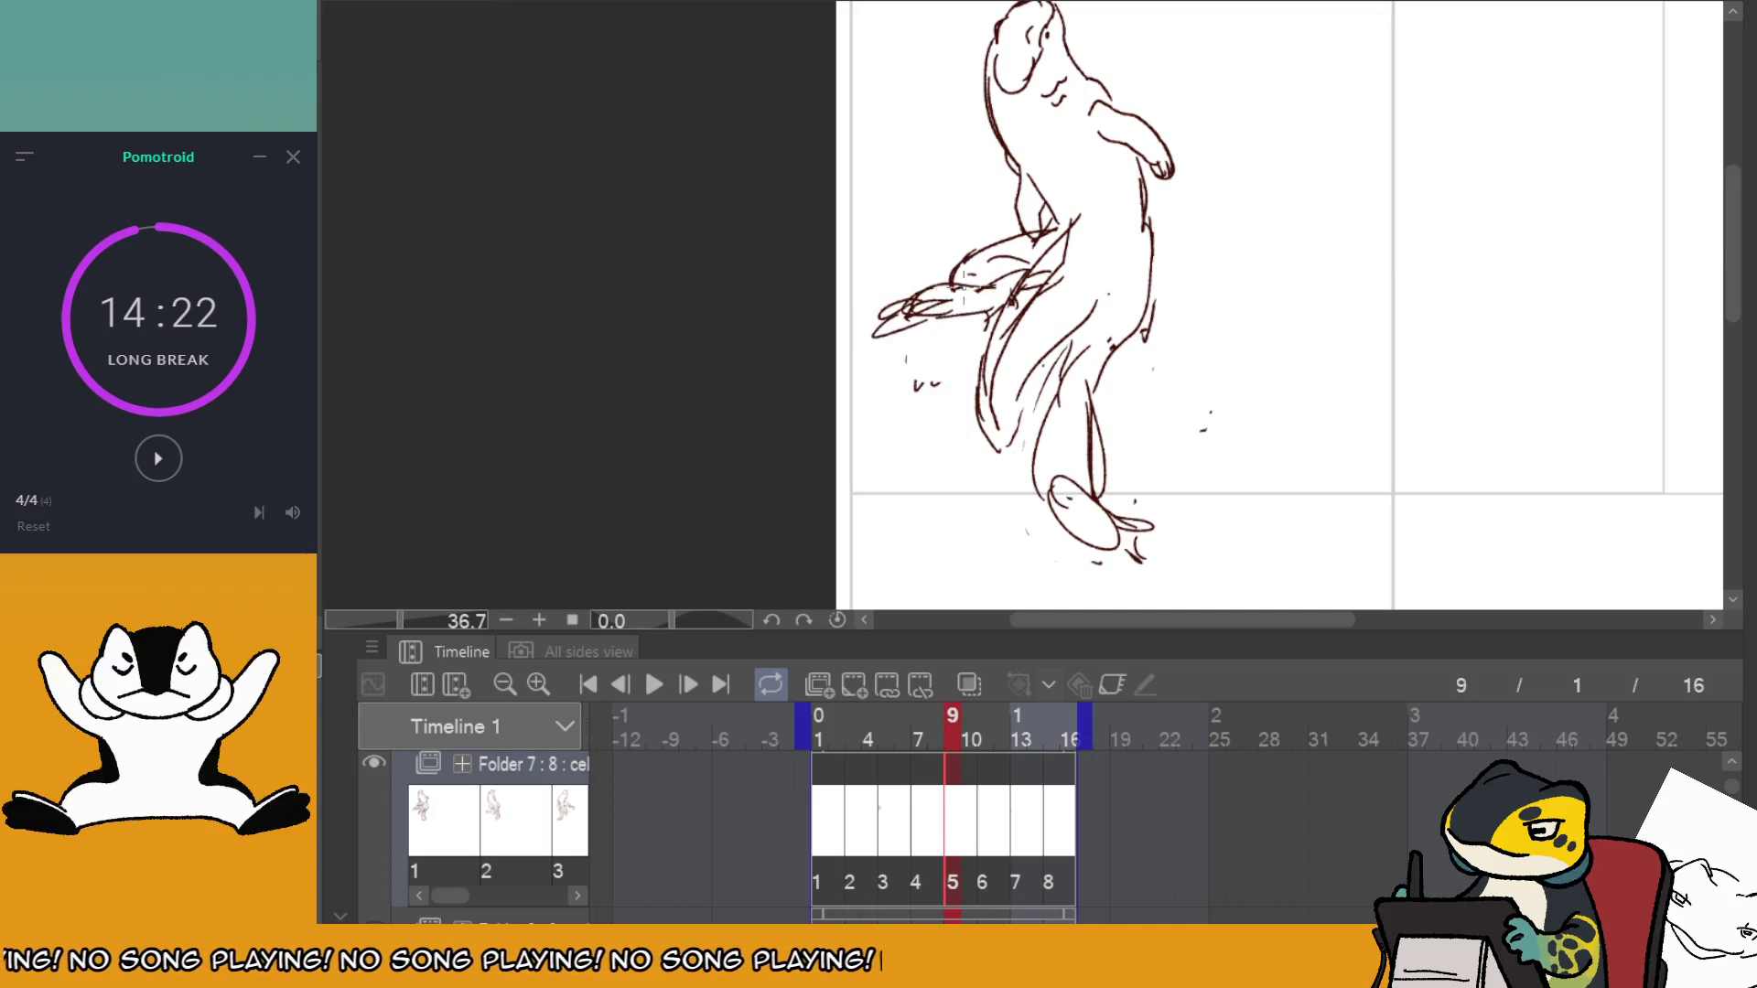
left_click(654, 685)
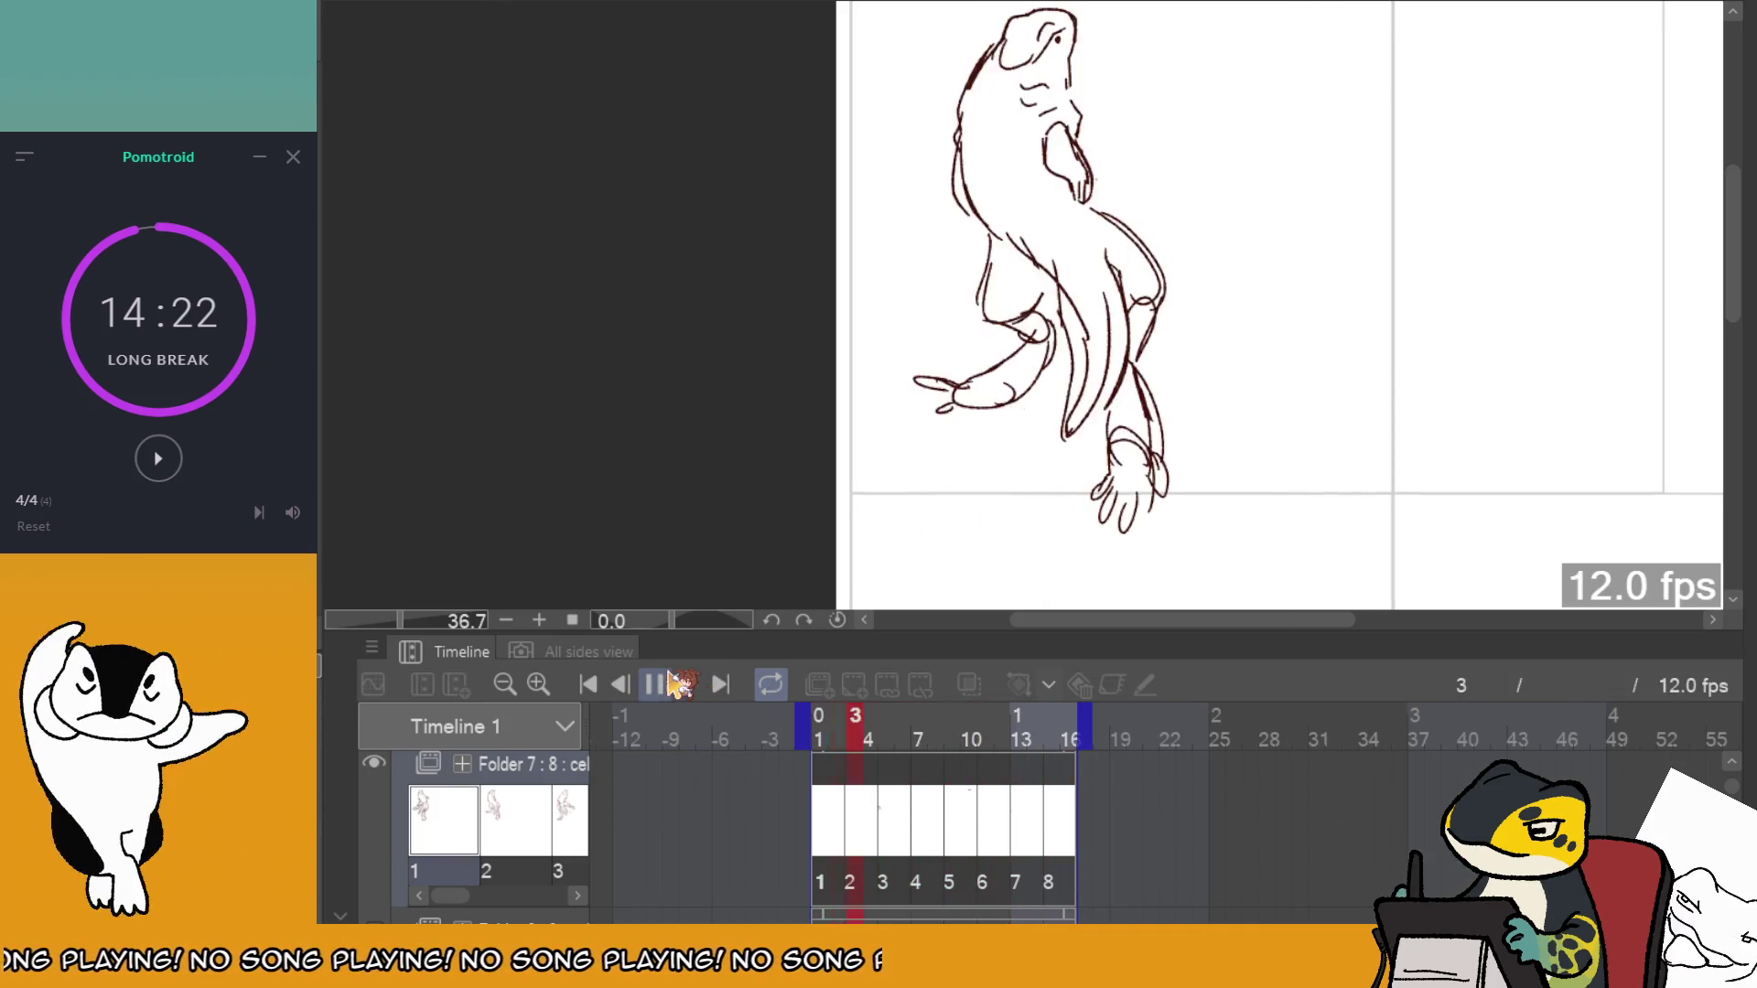
left_click(892, 774)
left_click(967, 776)
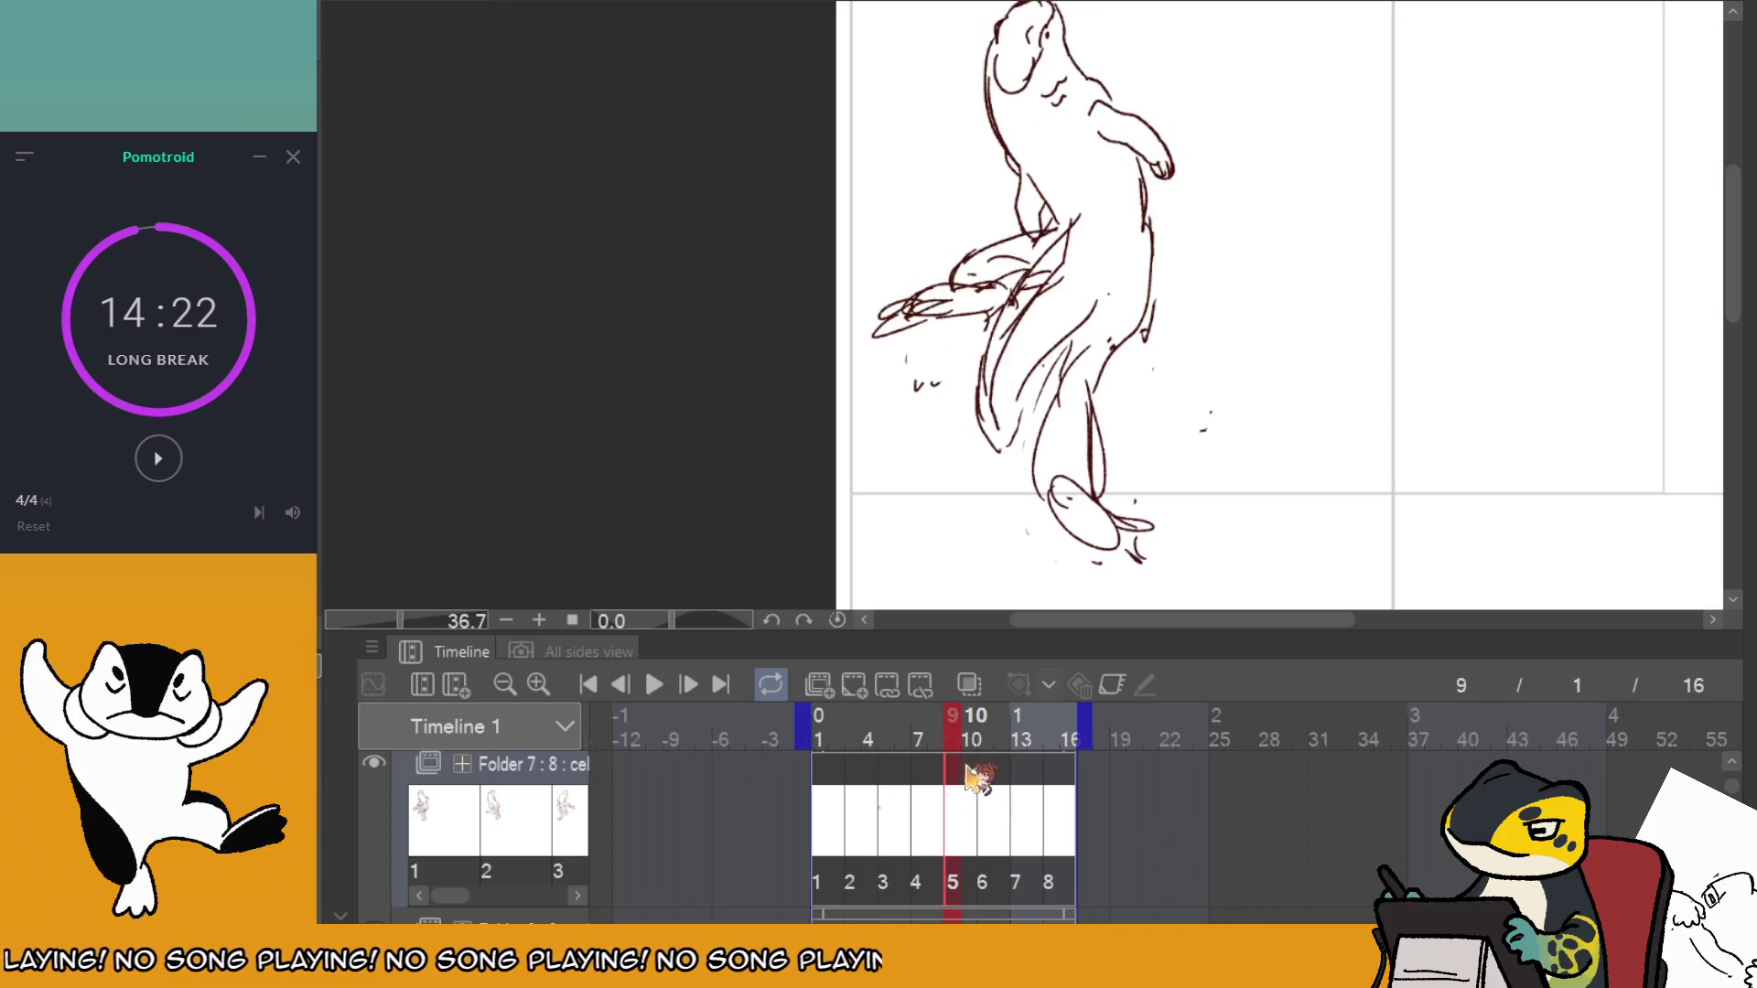
Draw a new hand shape on frame 11 and replay the animation.
left_click(986, 776)
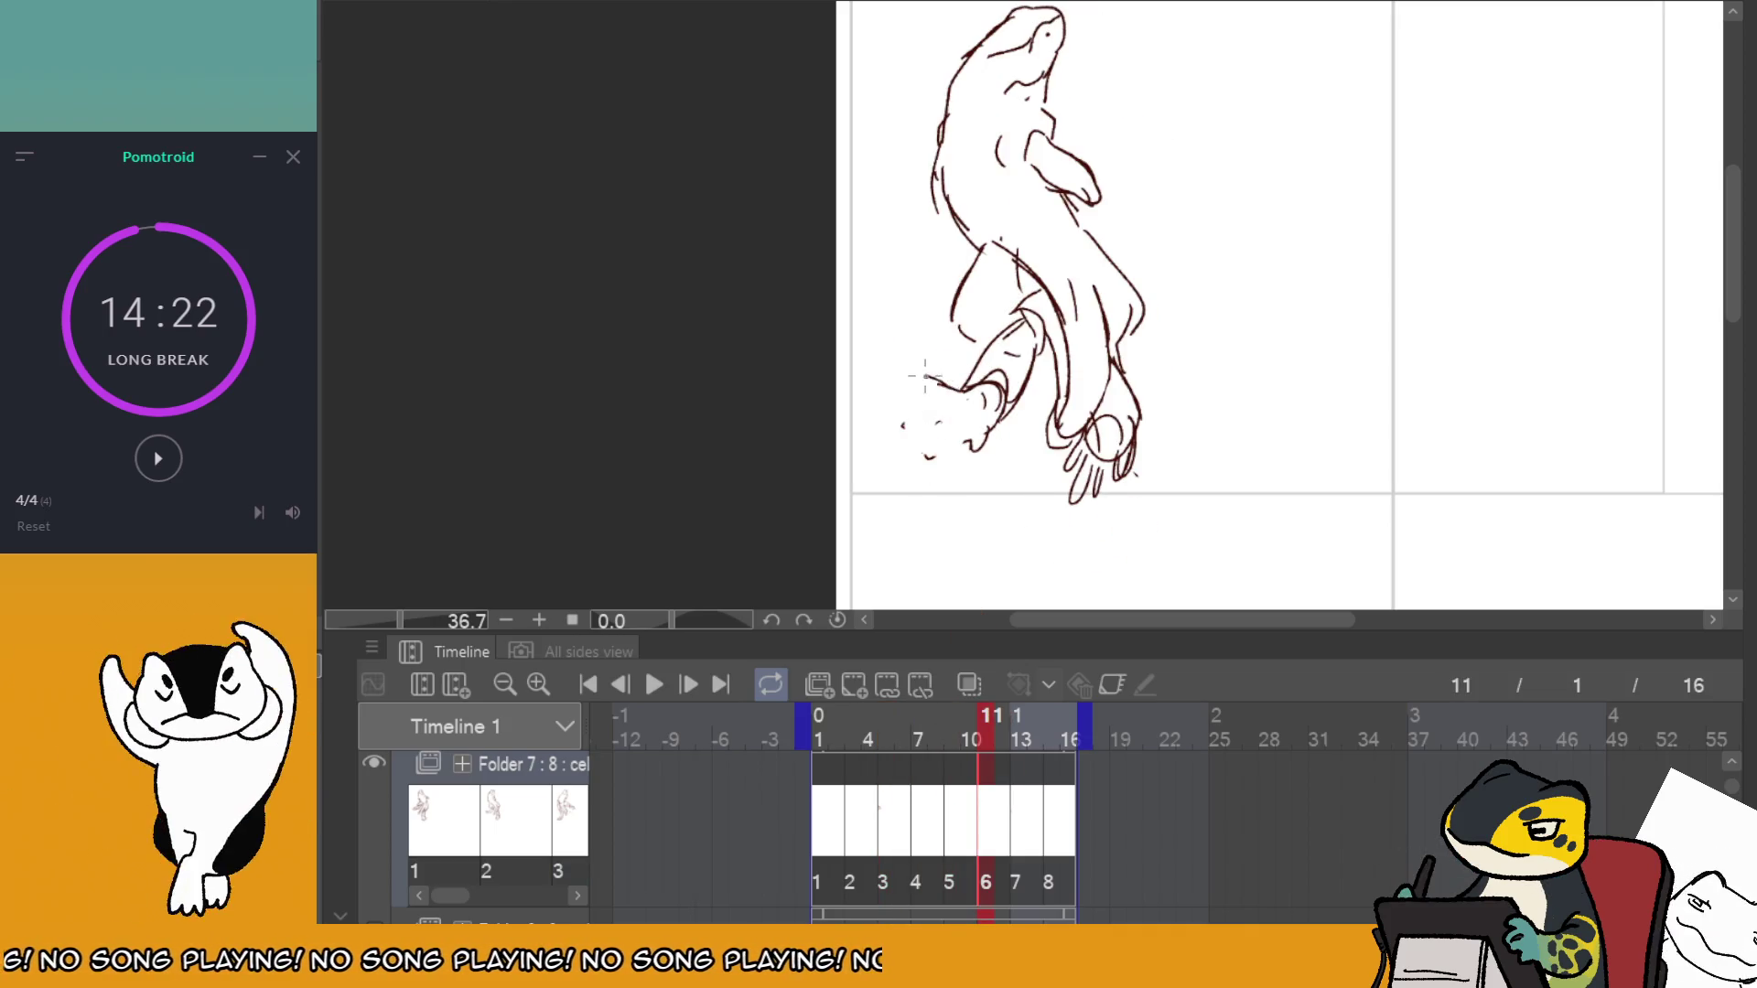
left_click_drag(977, 402, 948, 398)
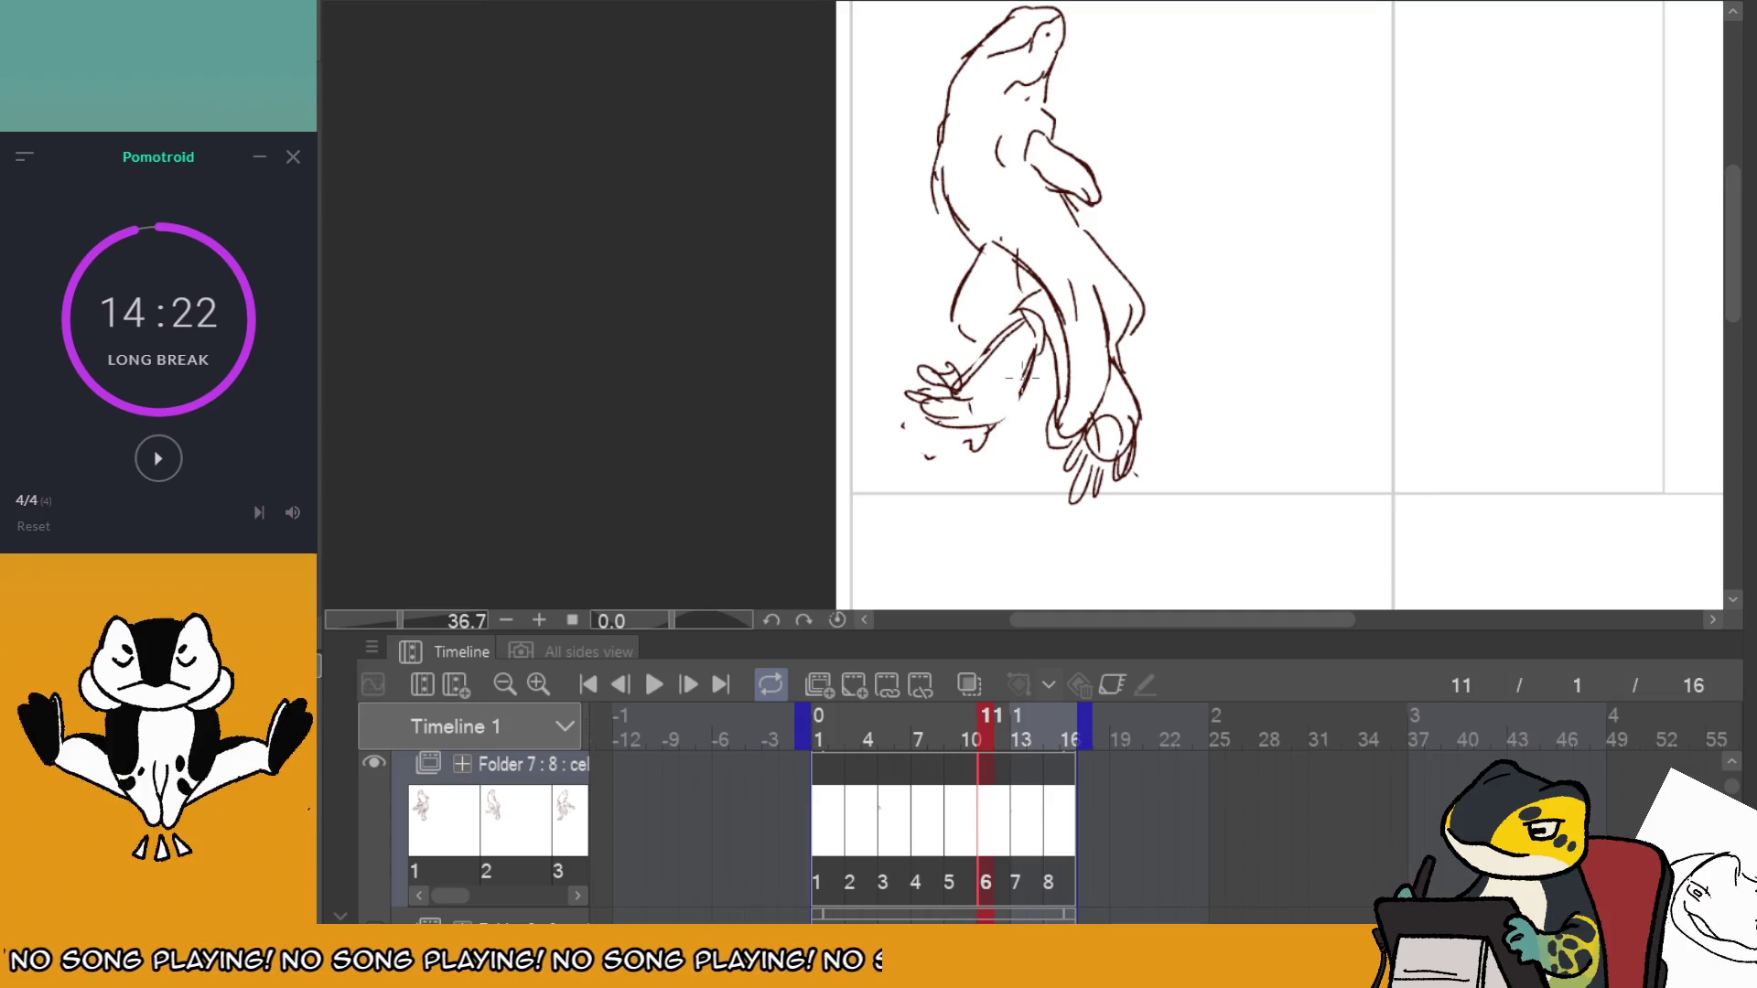
left_click(1027, 794)
left_click(655, 686)
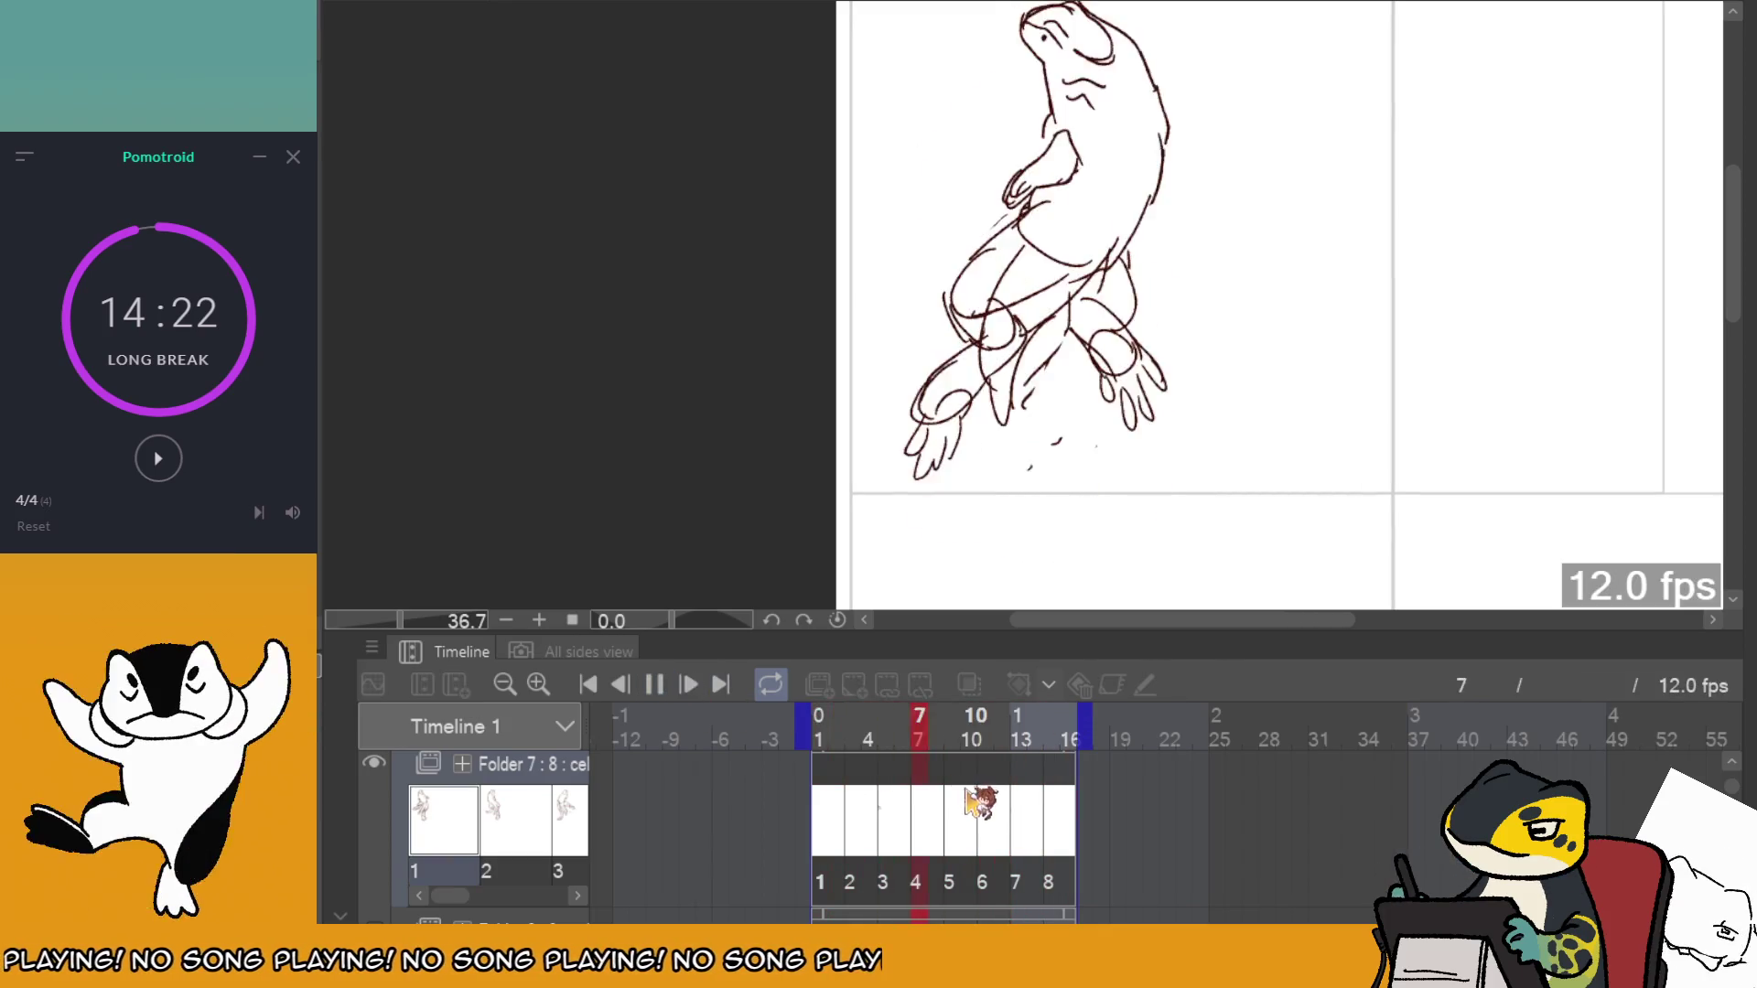
Scrub through the frames and erase the right-leg strokes on frame 9.
left_click(903, 771)
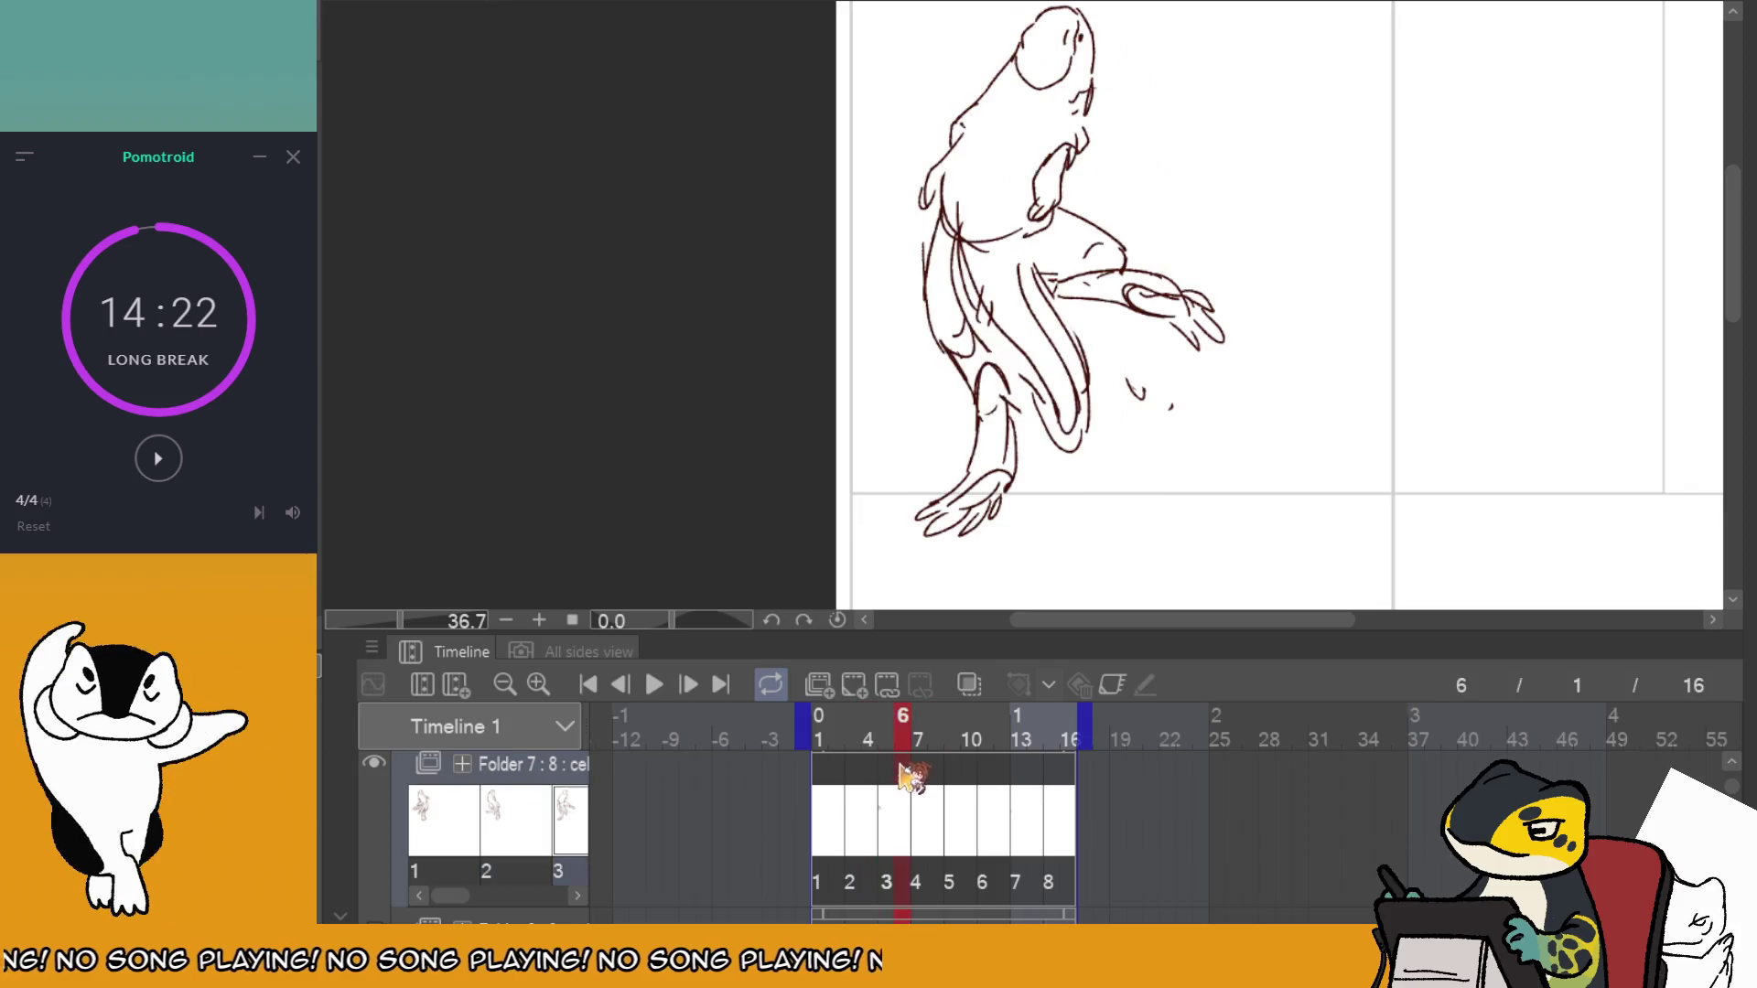
left_click_drag(937, 780, 1059, 789)
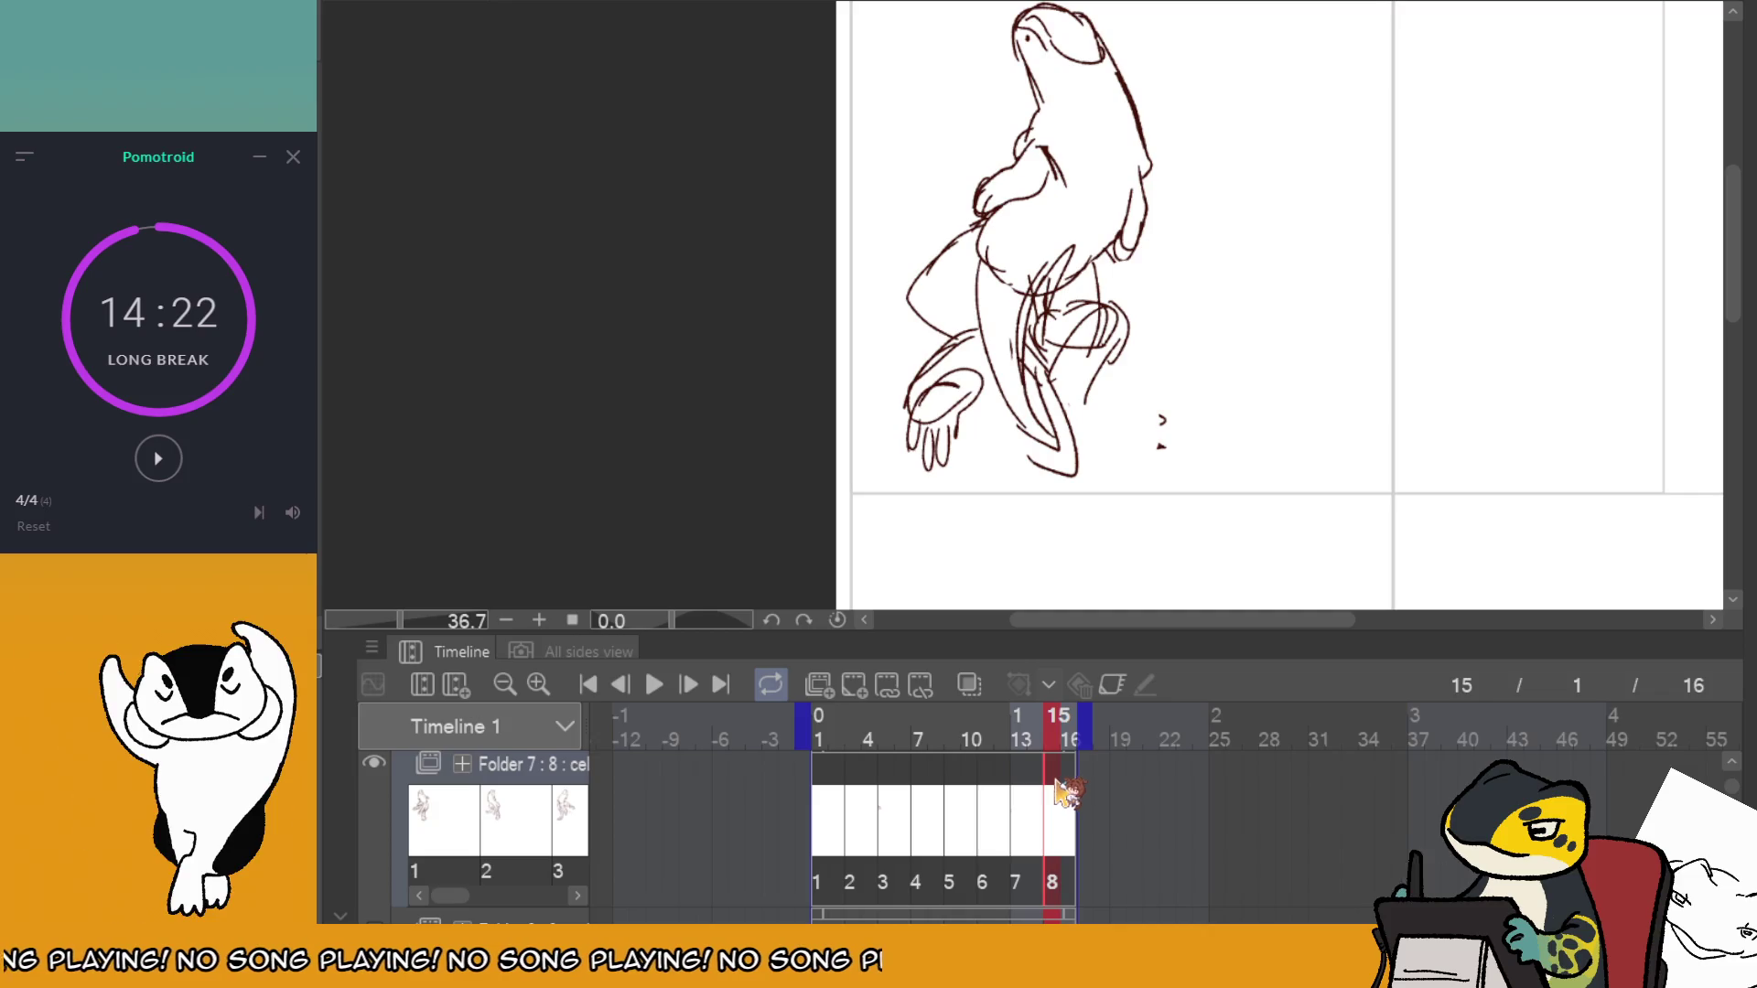
left_click_drag(852, 784, 920, 780)
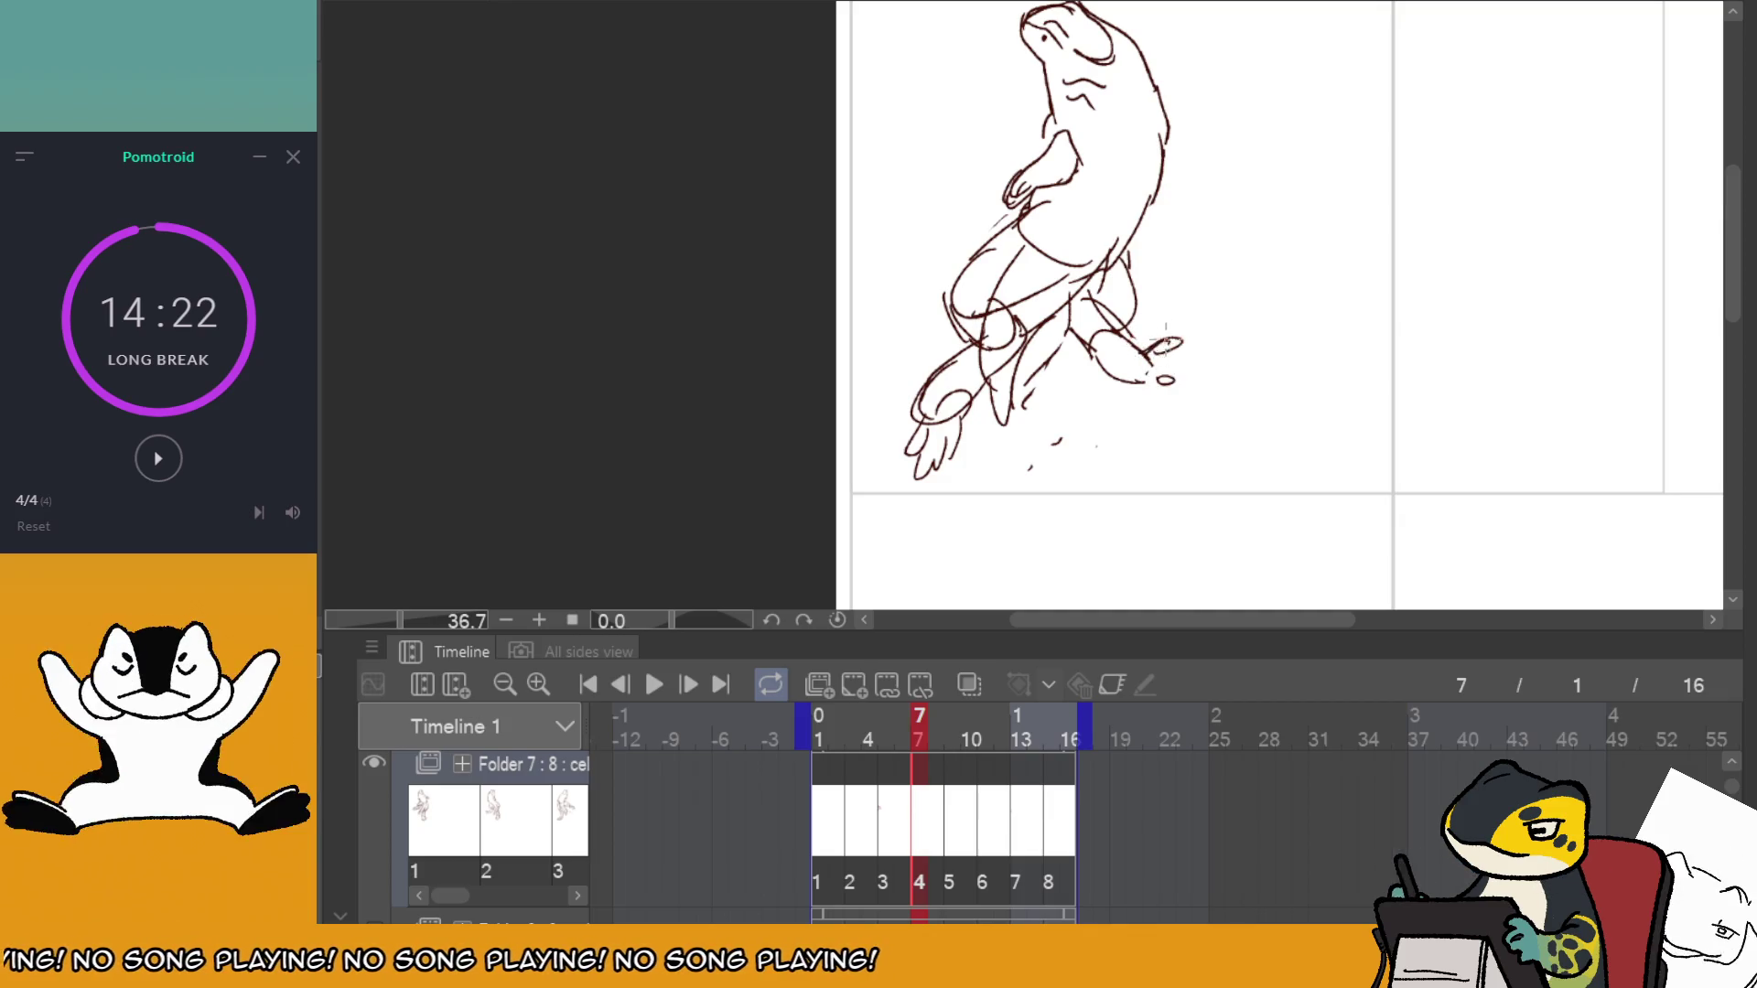
mouse_move(975, 715)
left_mouse_down()
mouse_move(1004, 785)
mouse_move(1064, 755)
left_mouse_up()
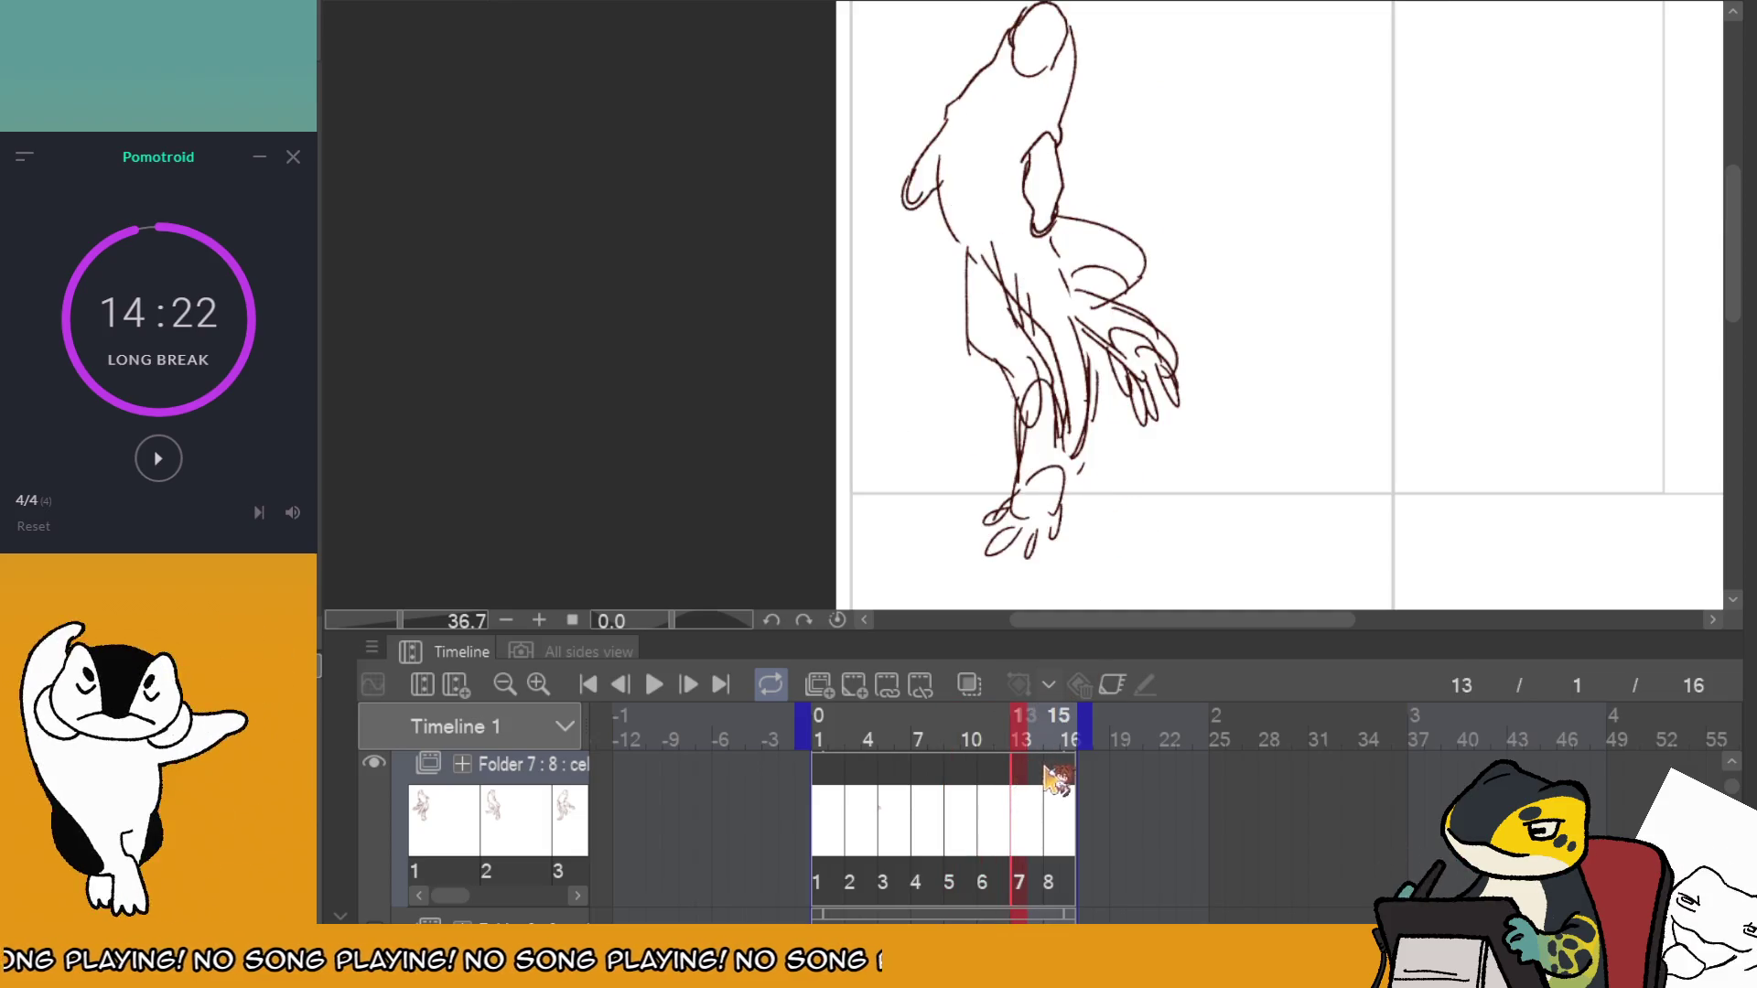
left_click_drag(1096, 304, 1128, 307)
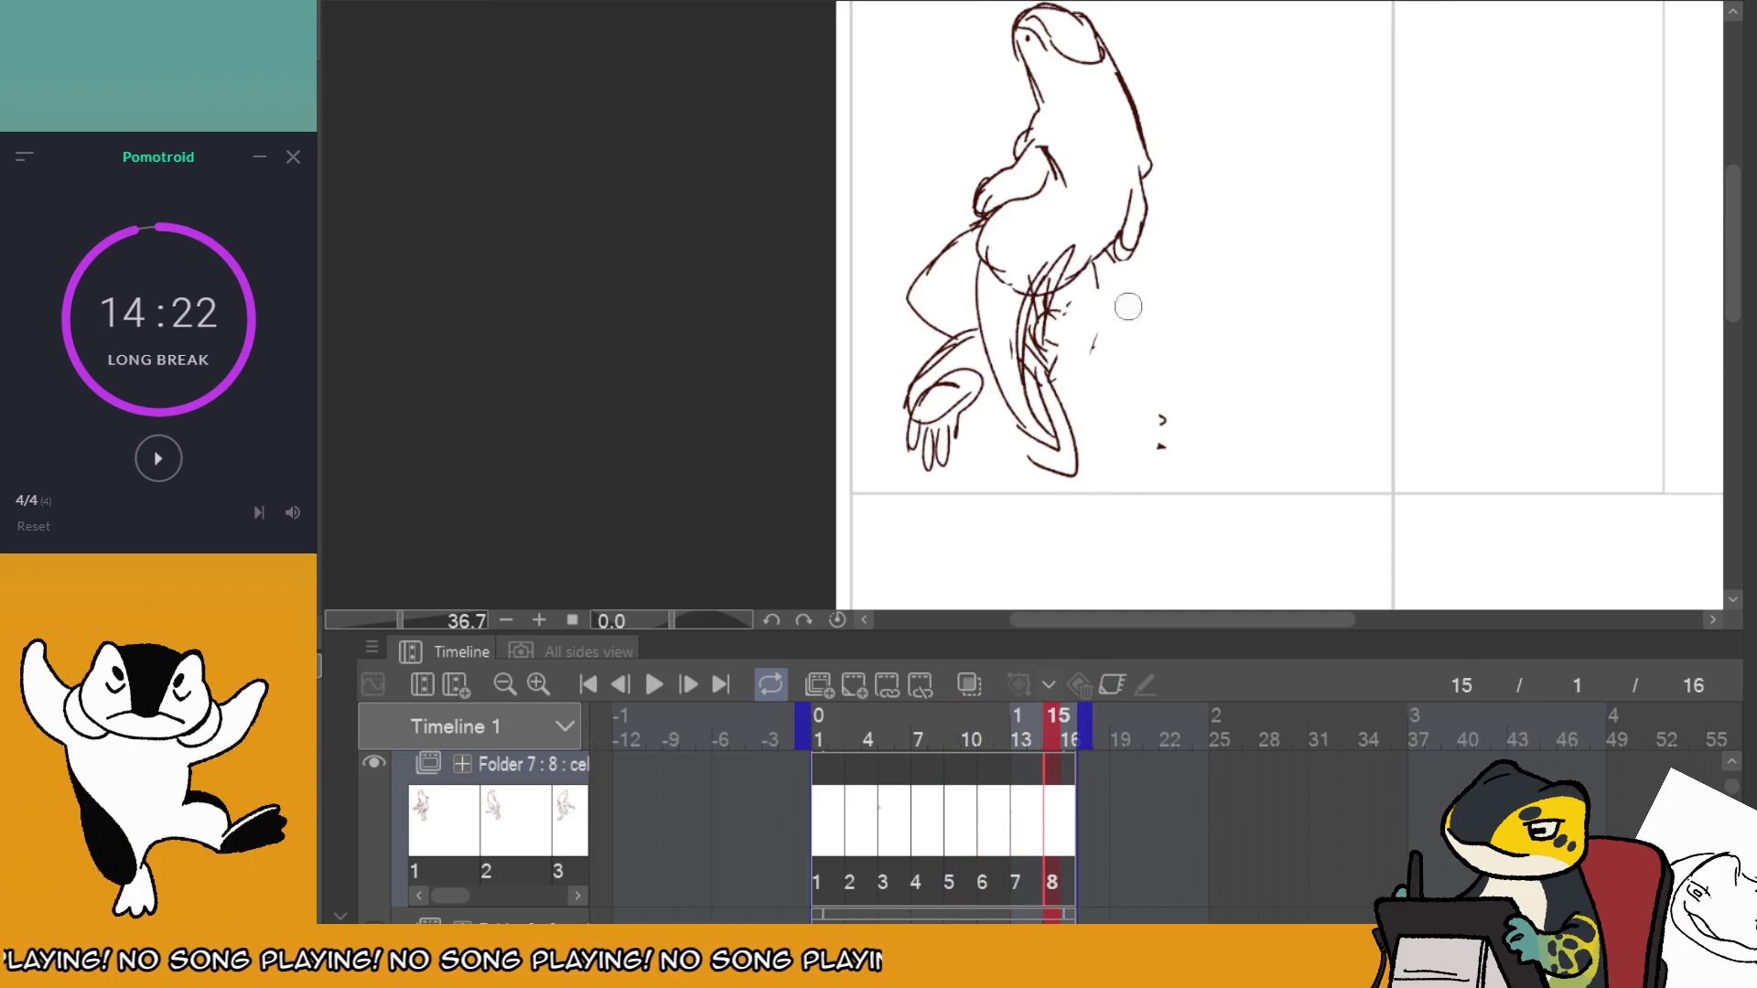
left_click_drag(1043, 788, 1052, 787)
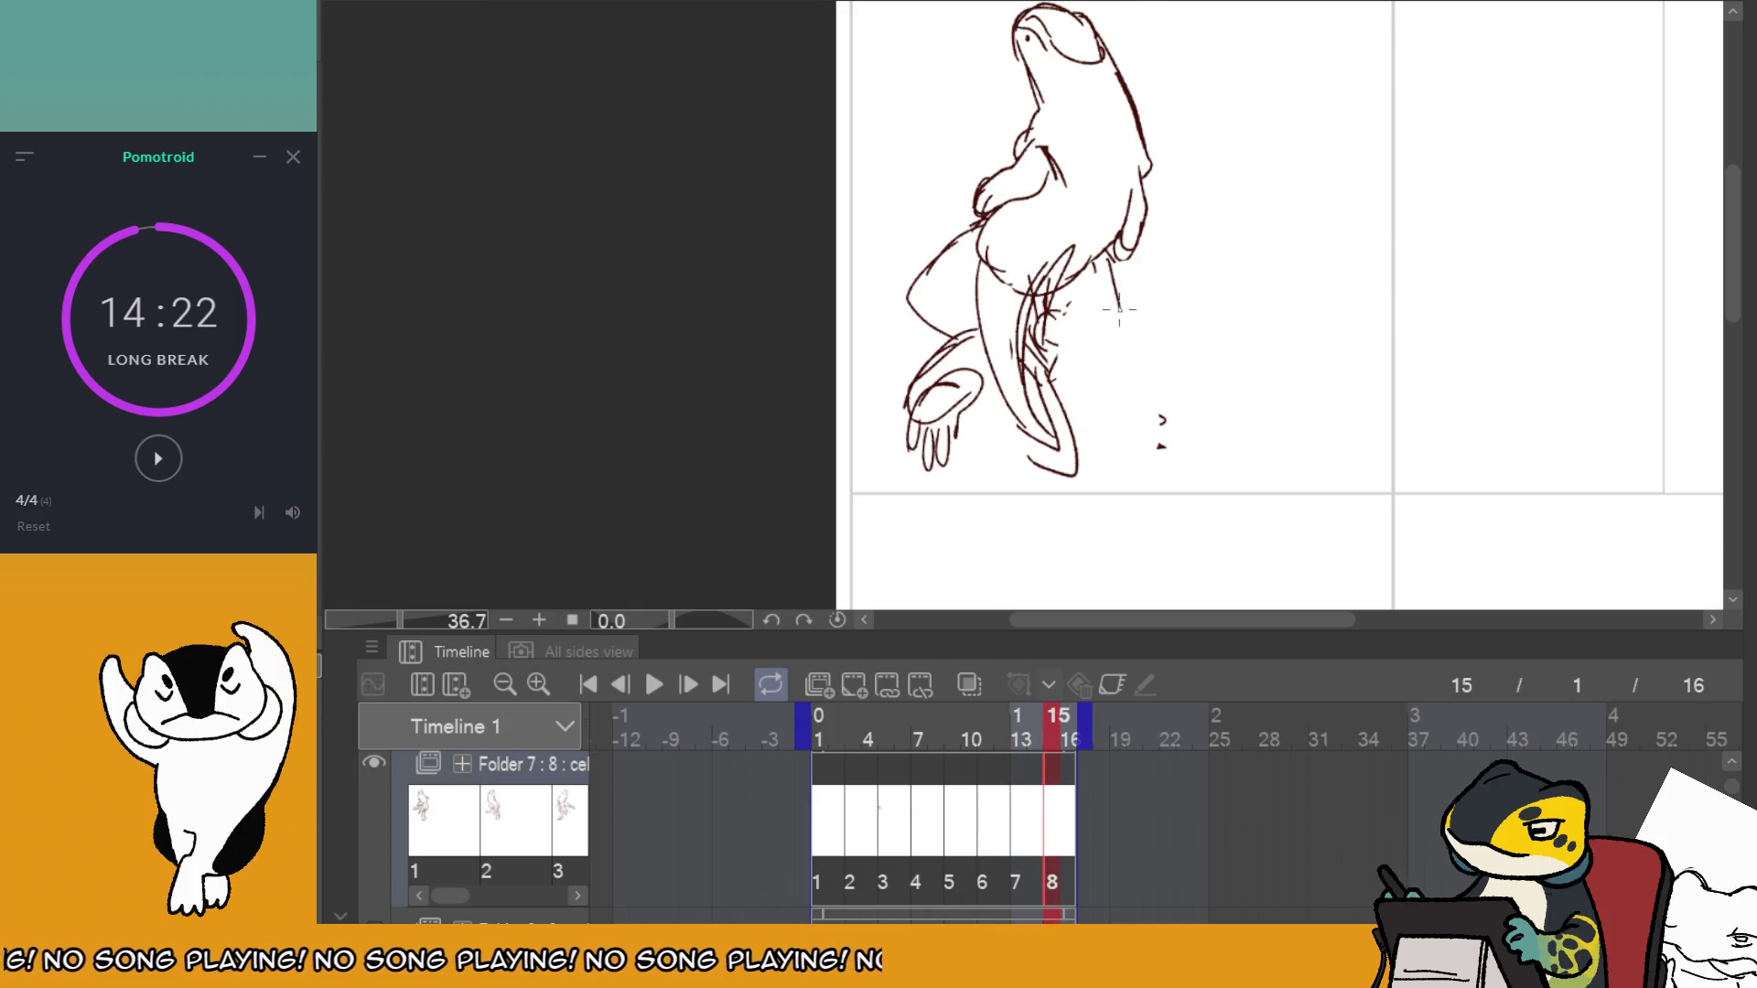
left_click_drag(1048, 726, 1015, 785)
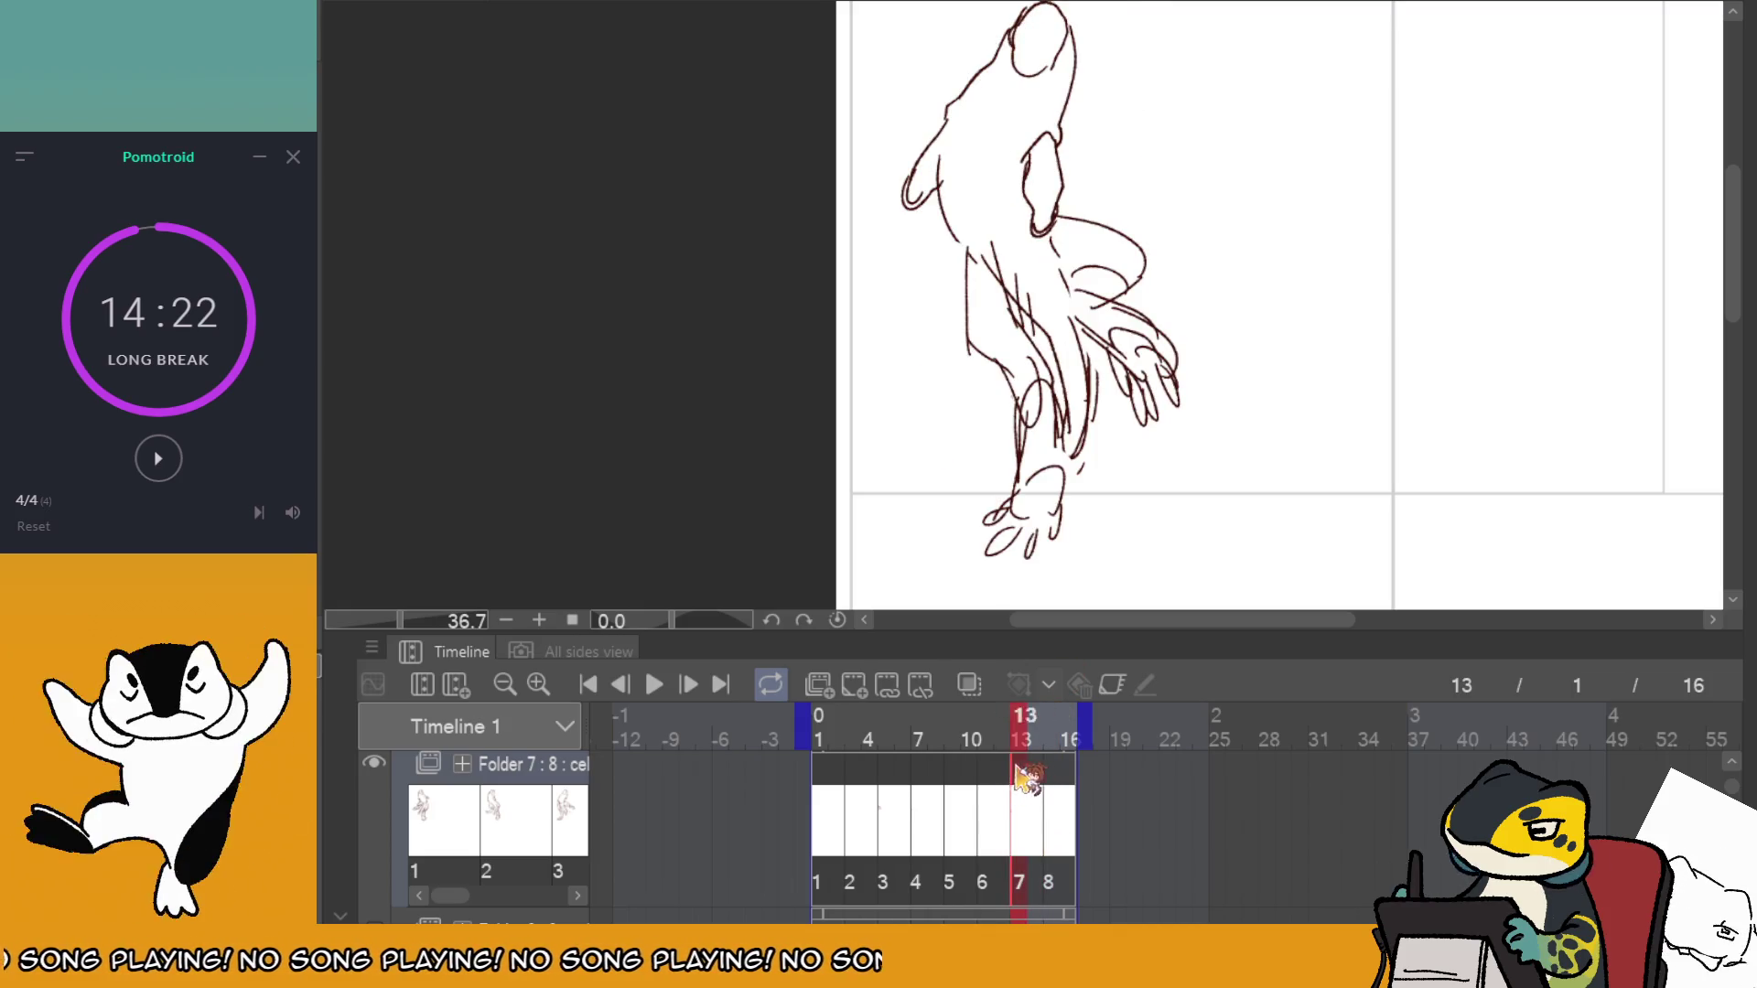
On frame 15, draw a line down the otter's right side, undo it, and return to frame 1.
left_click(1052, 793)
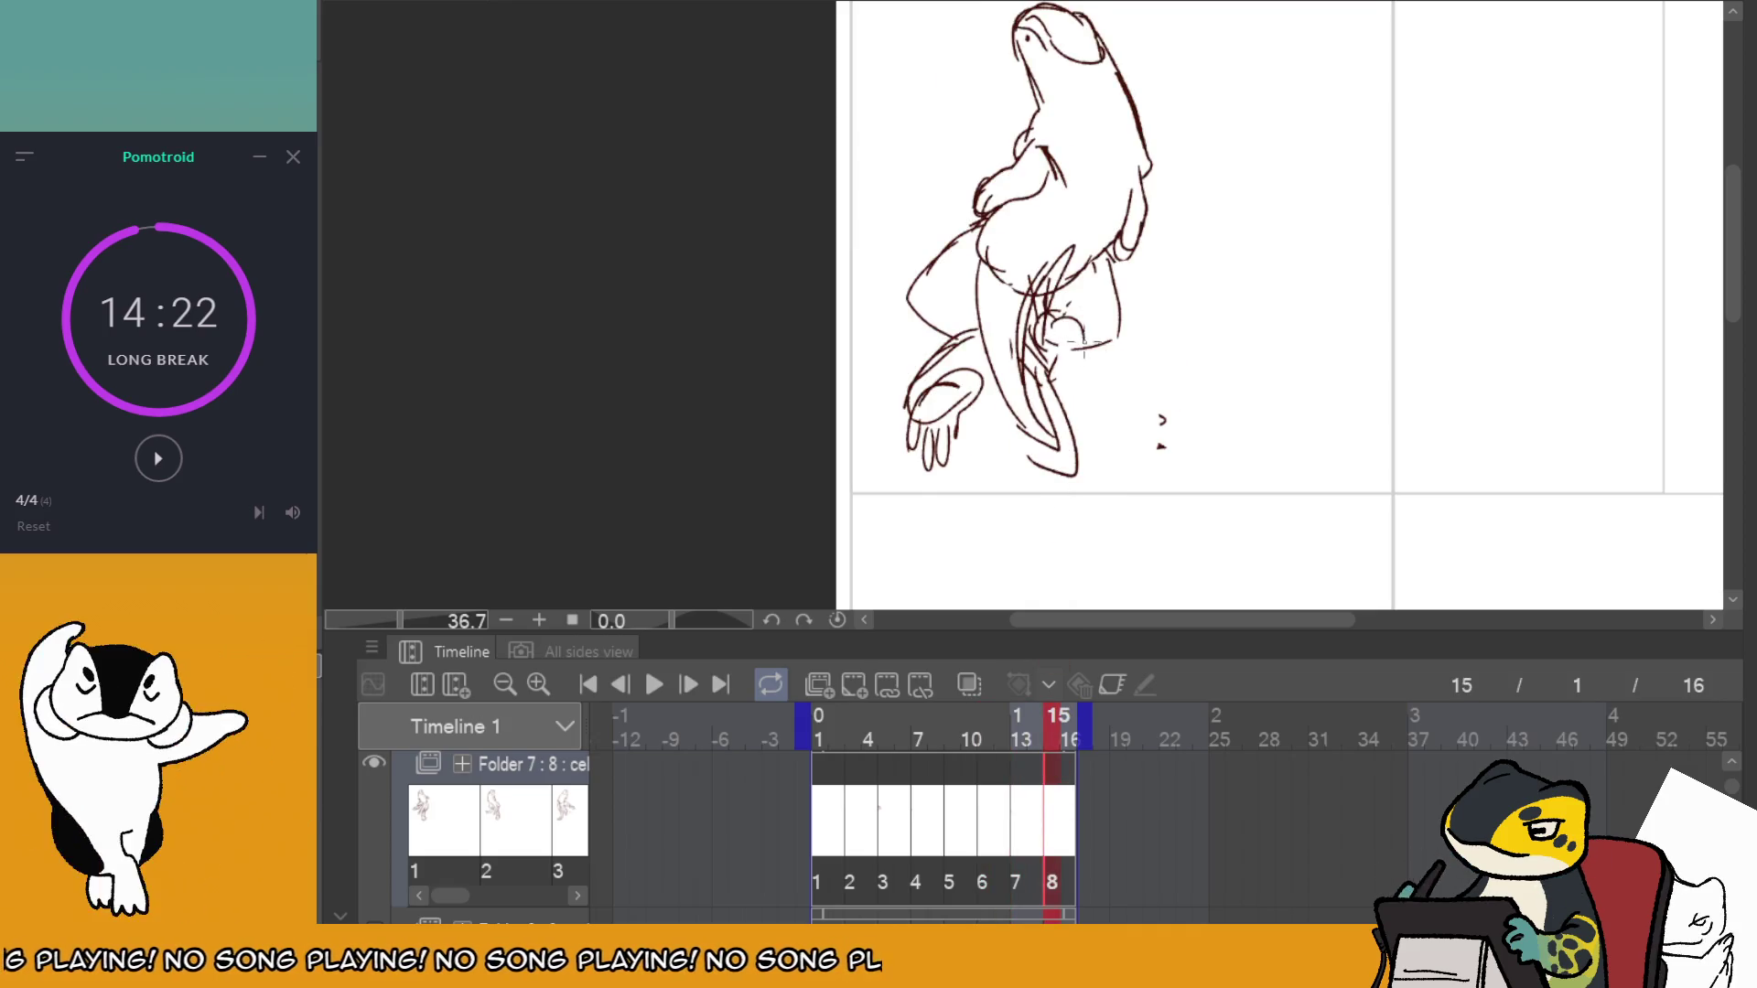
left_click(1025, 805)
left_click(1052, 793)
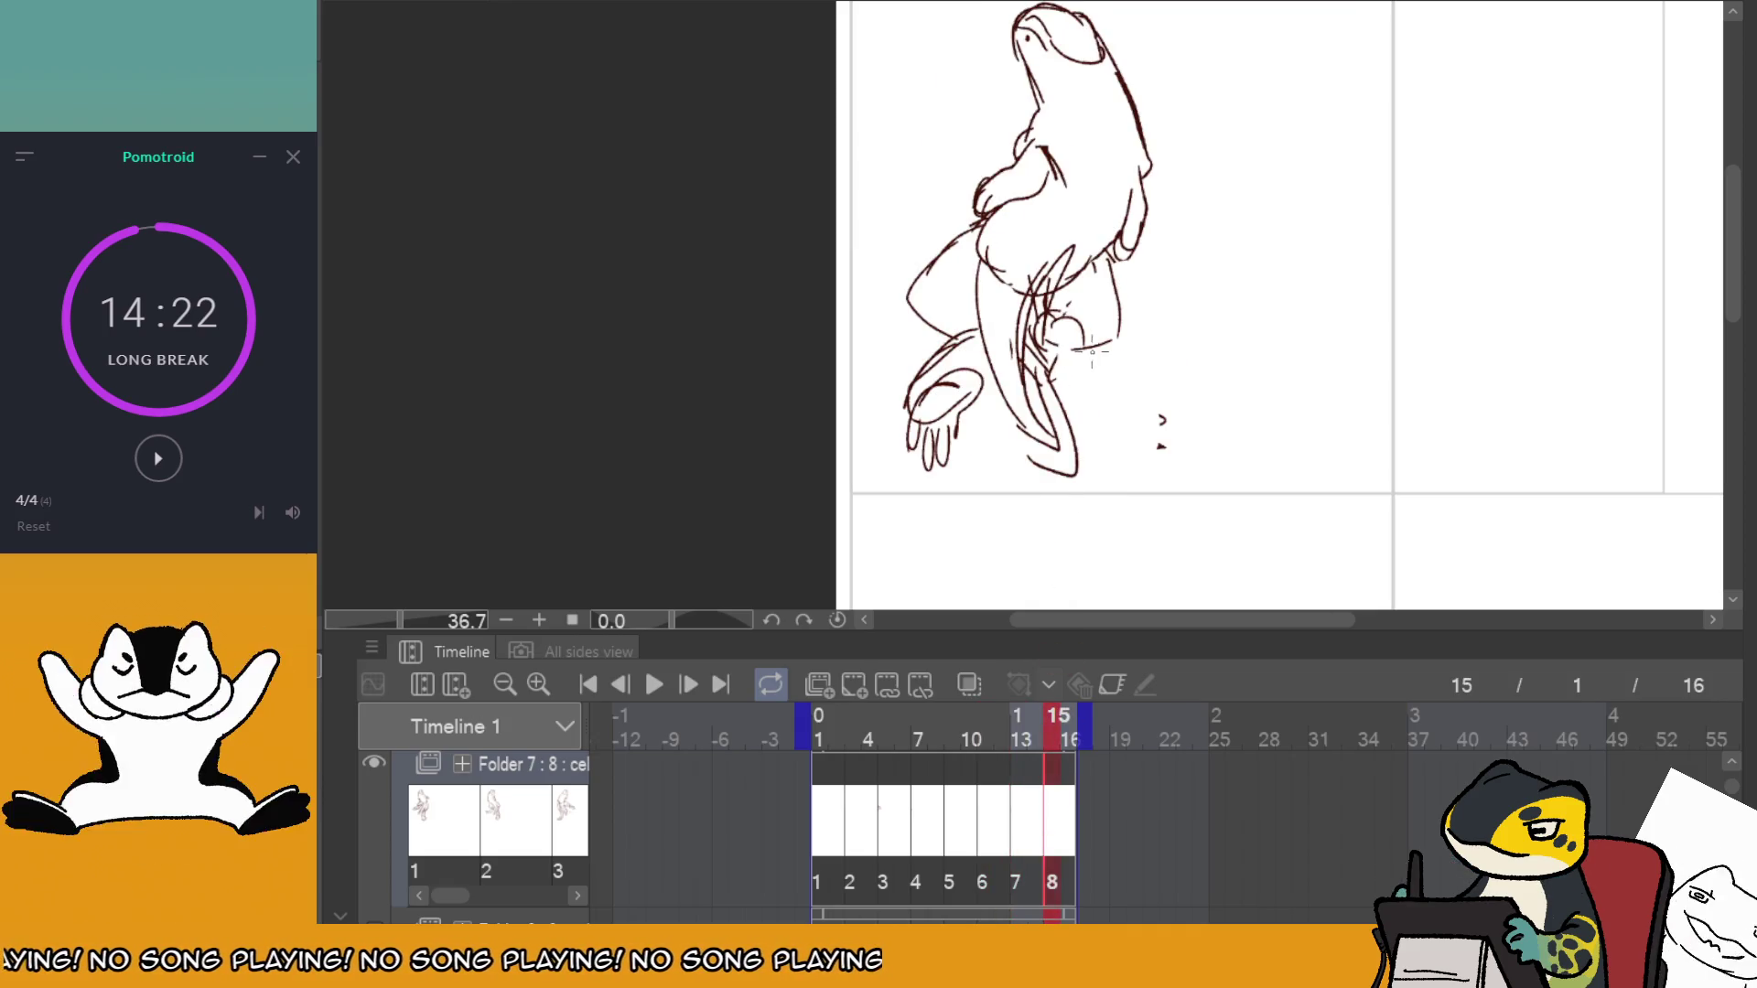
left_click_drag(1084, 352, 1111, 474)
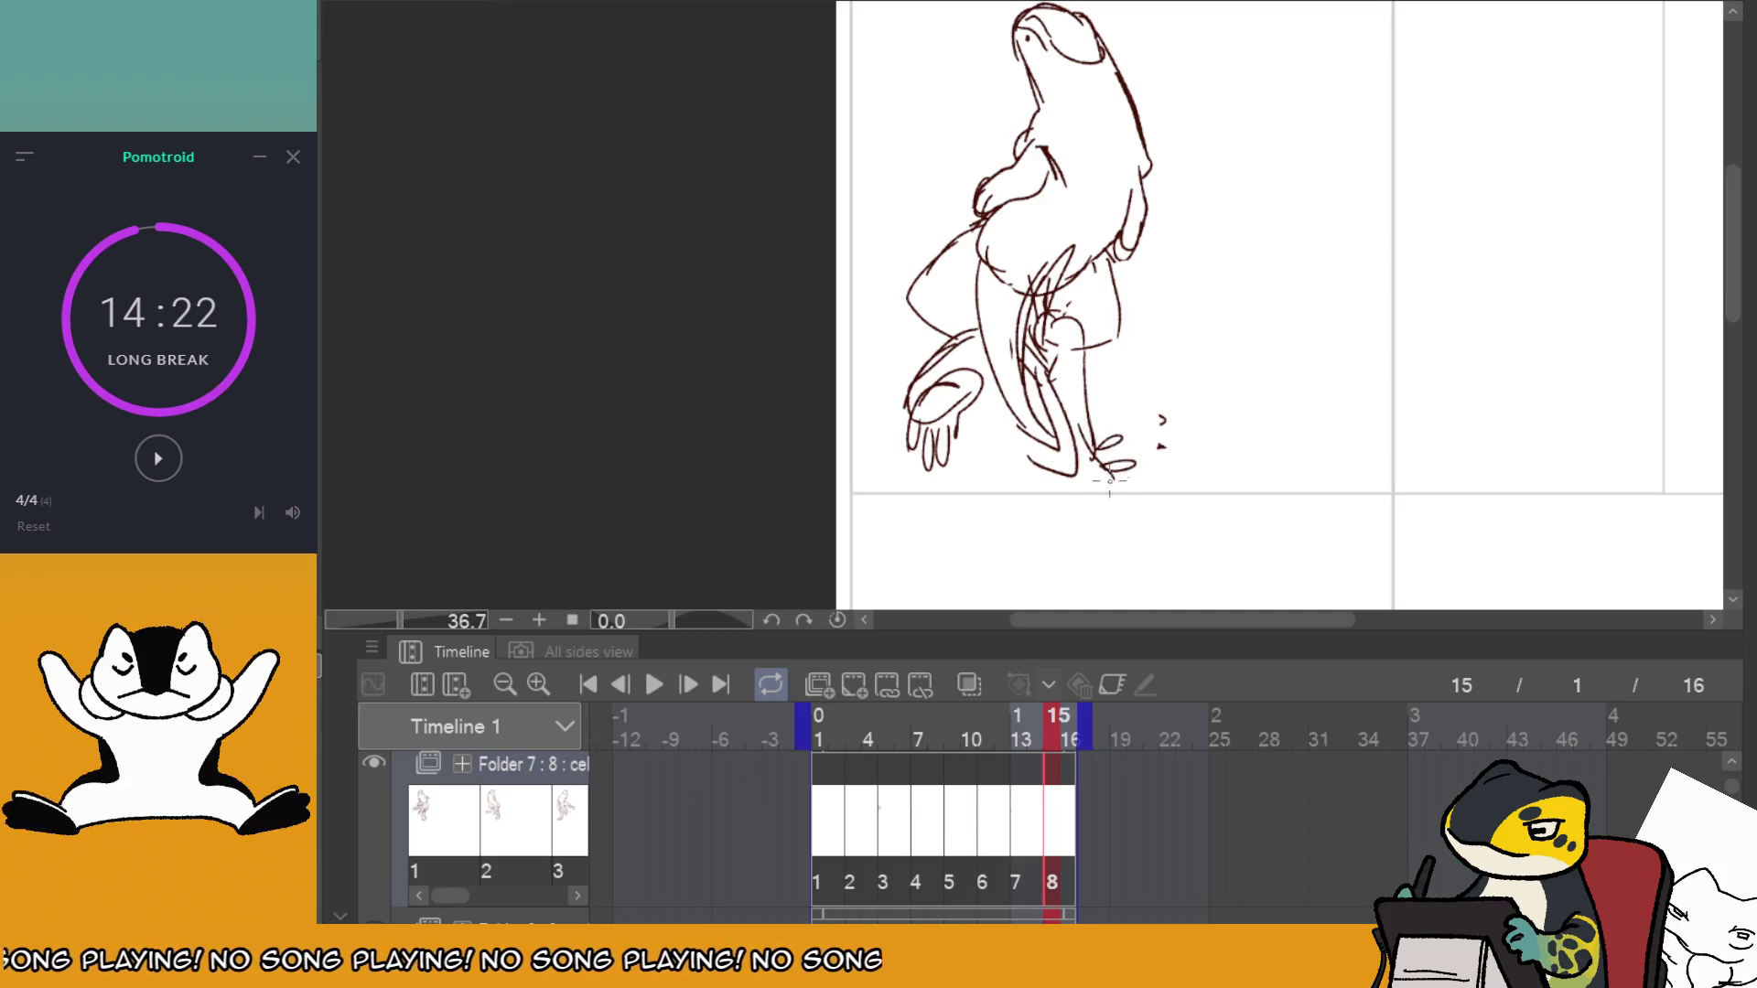
key("ctrl+z")
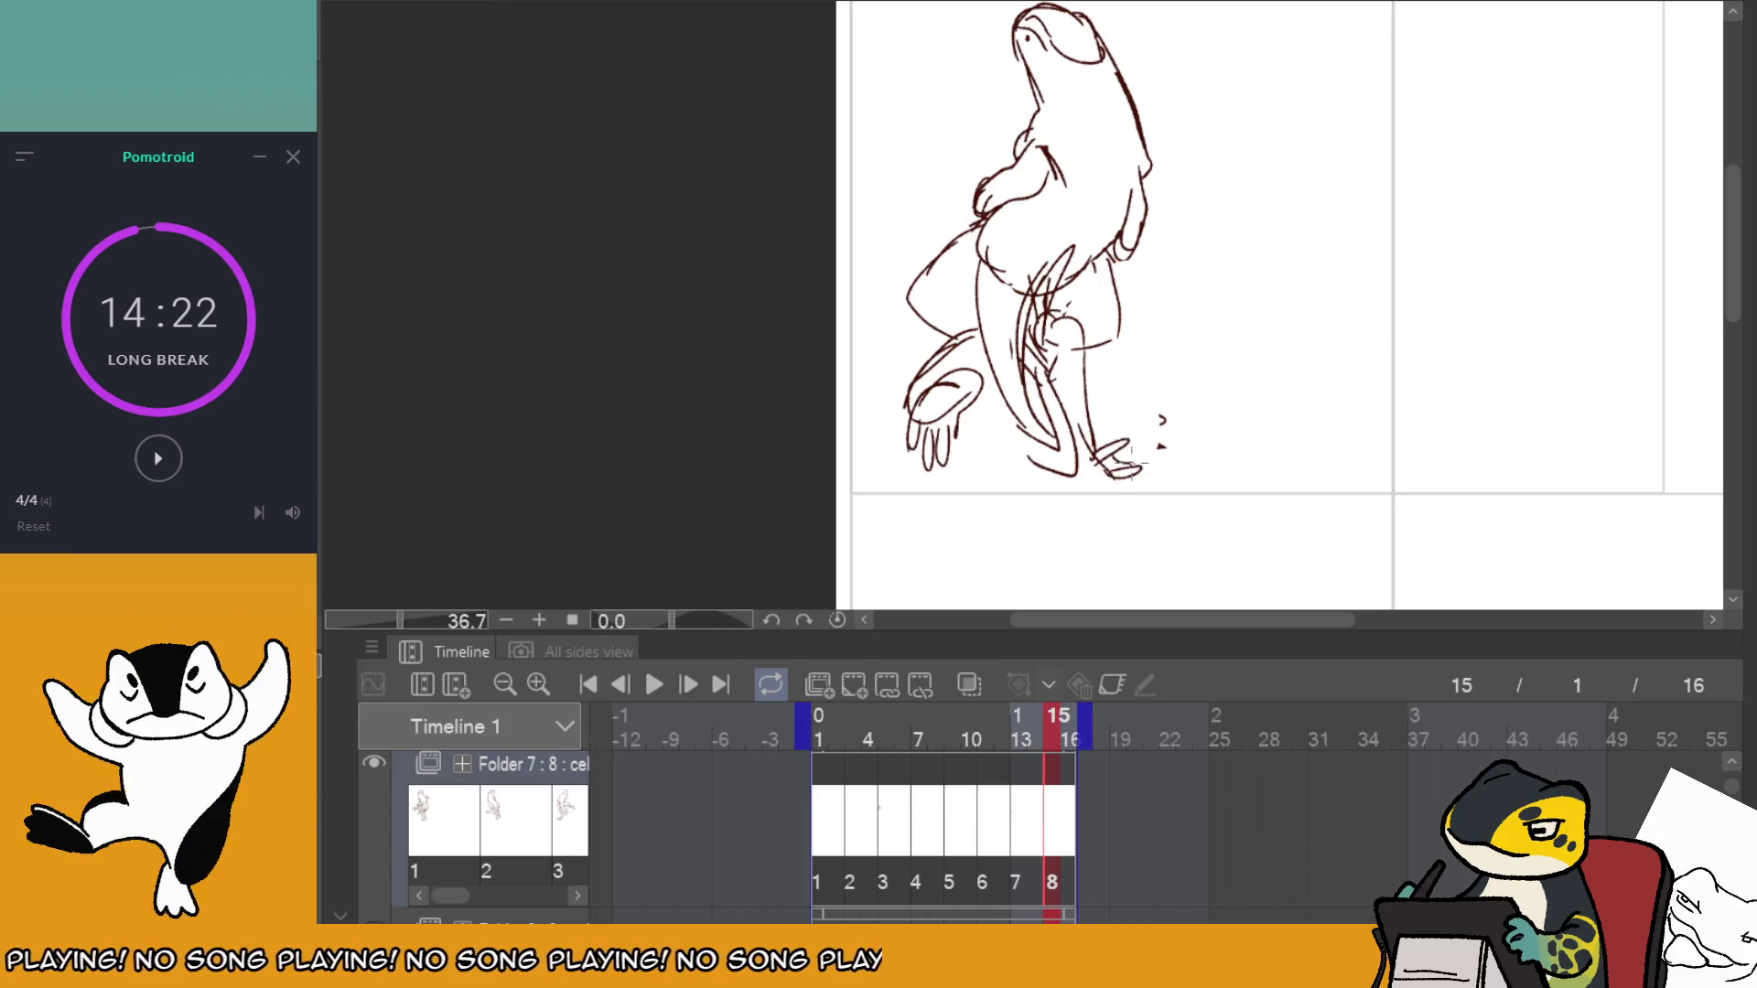
left_click(833, 771)
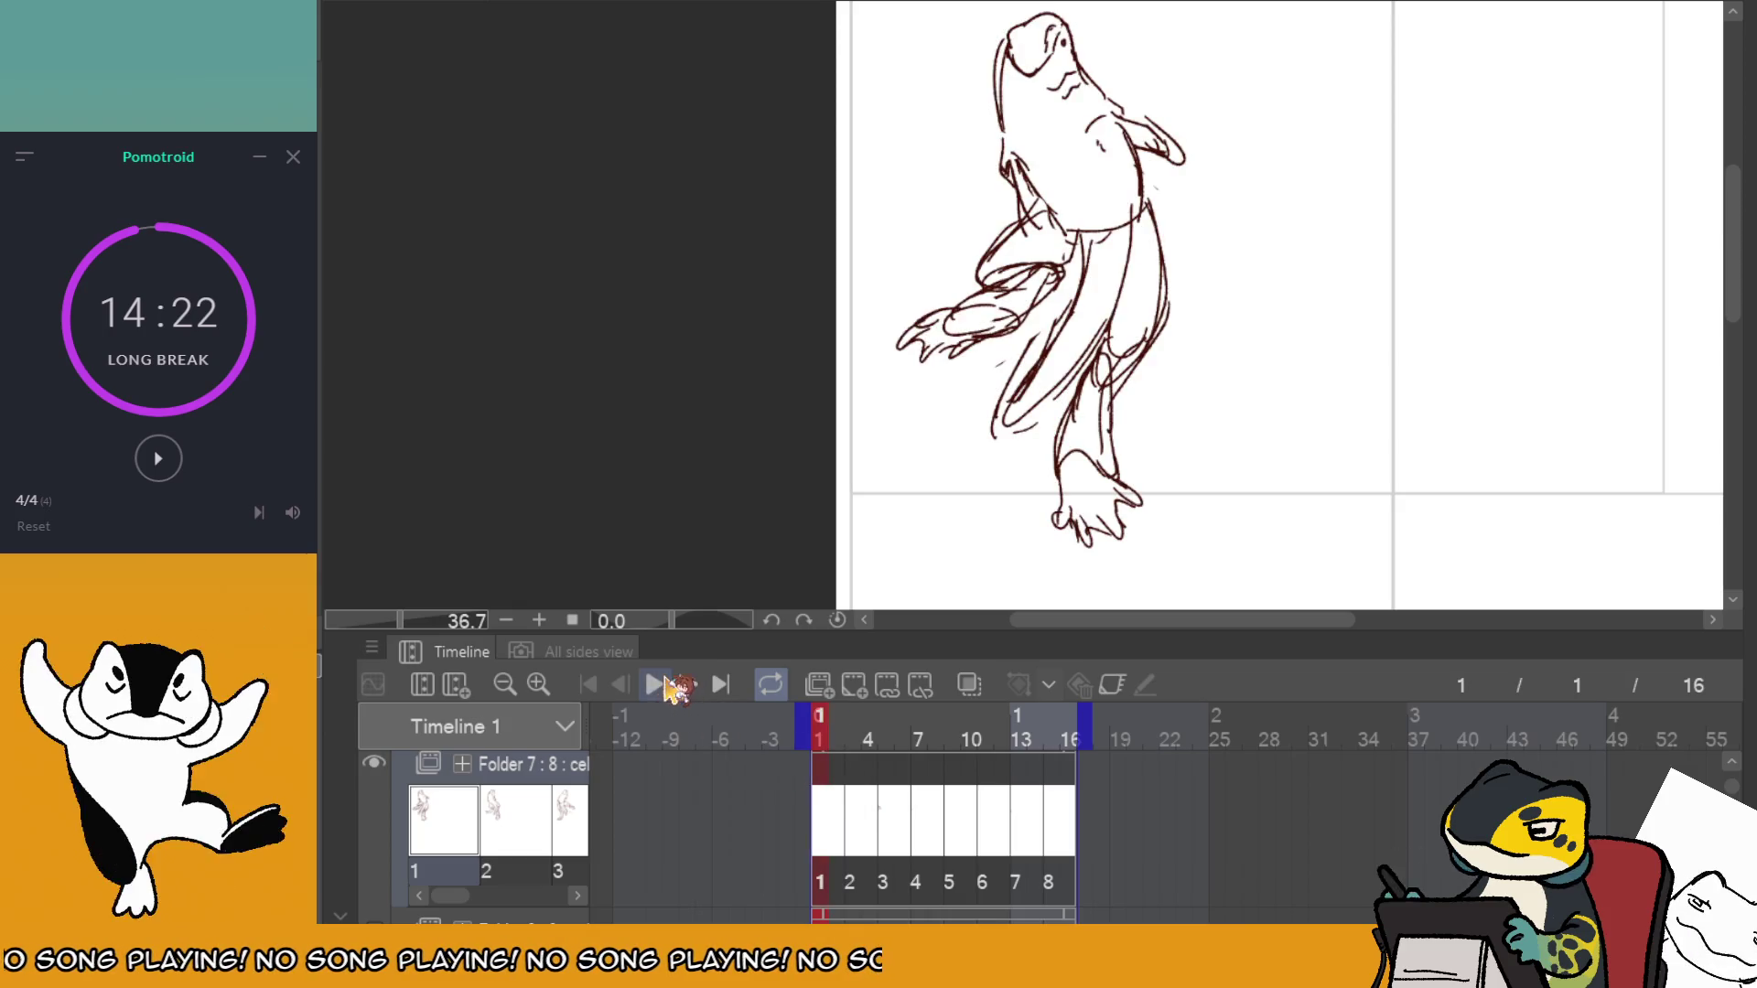
left_click(655, 685)
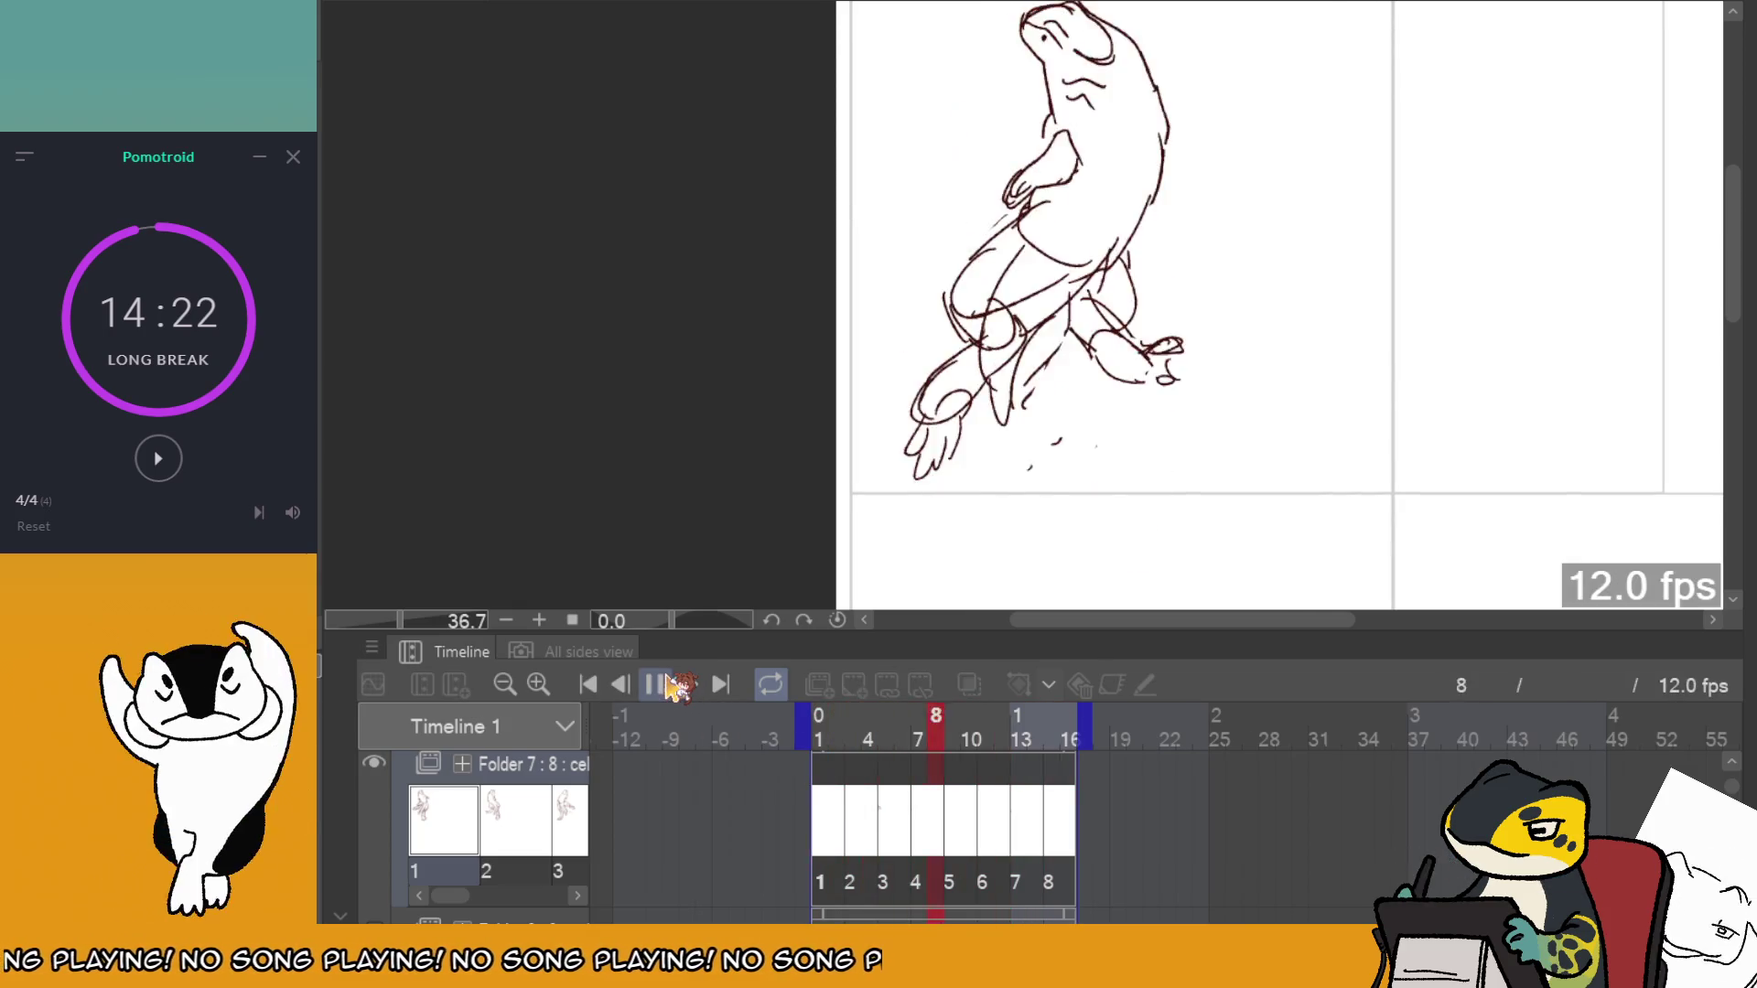
scroll(828, 443, "down", 2)
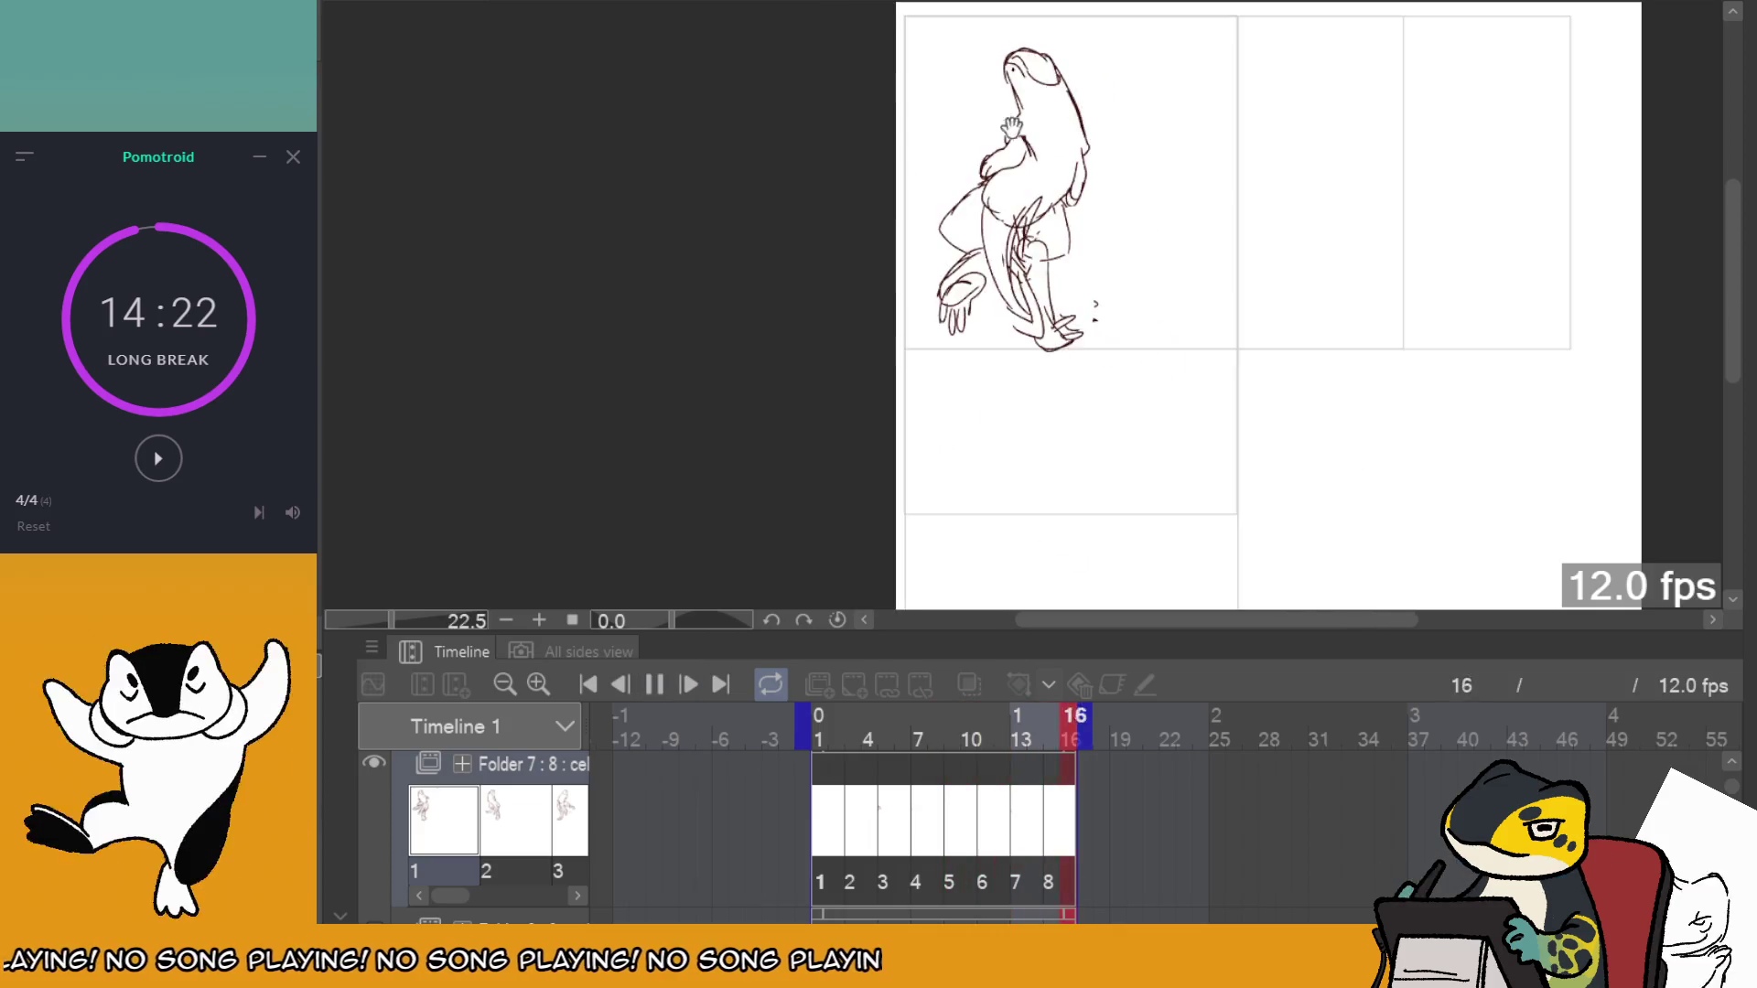
scroll(1109, 108, "down", 1)
scroll(1109, 108, "up", 1)
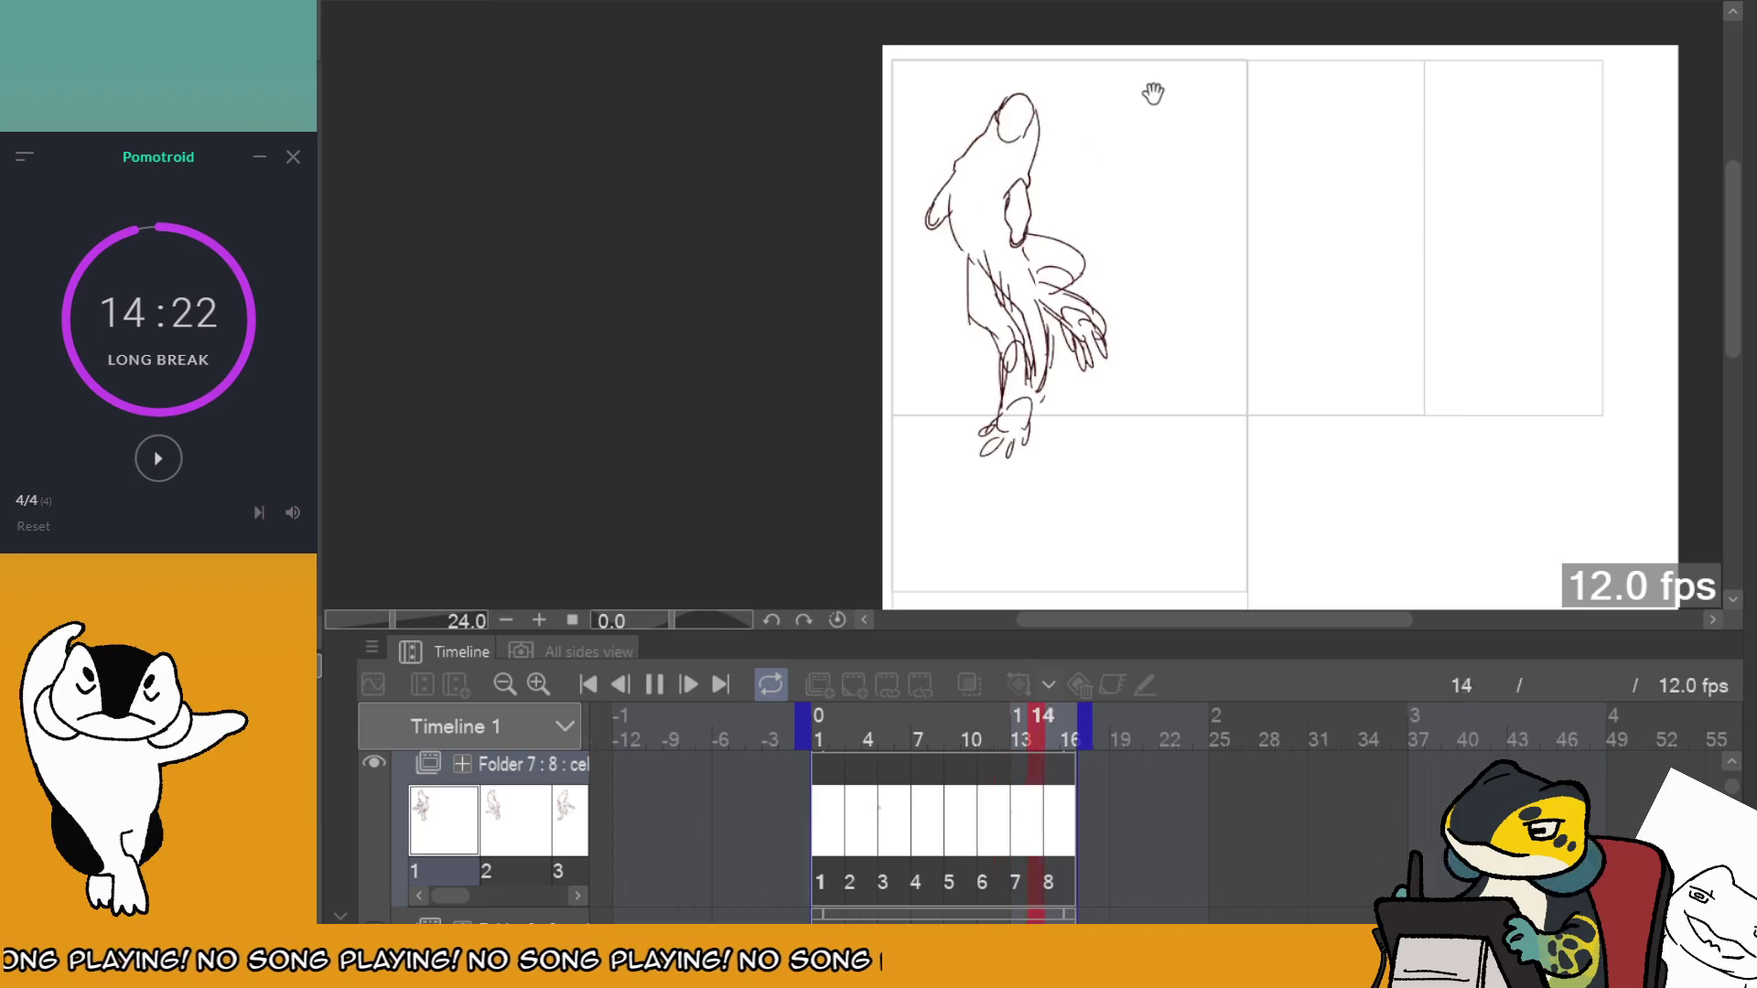
scroll(1153, 94, "up", 1)
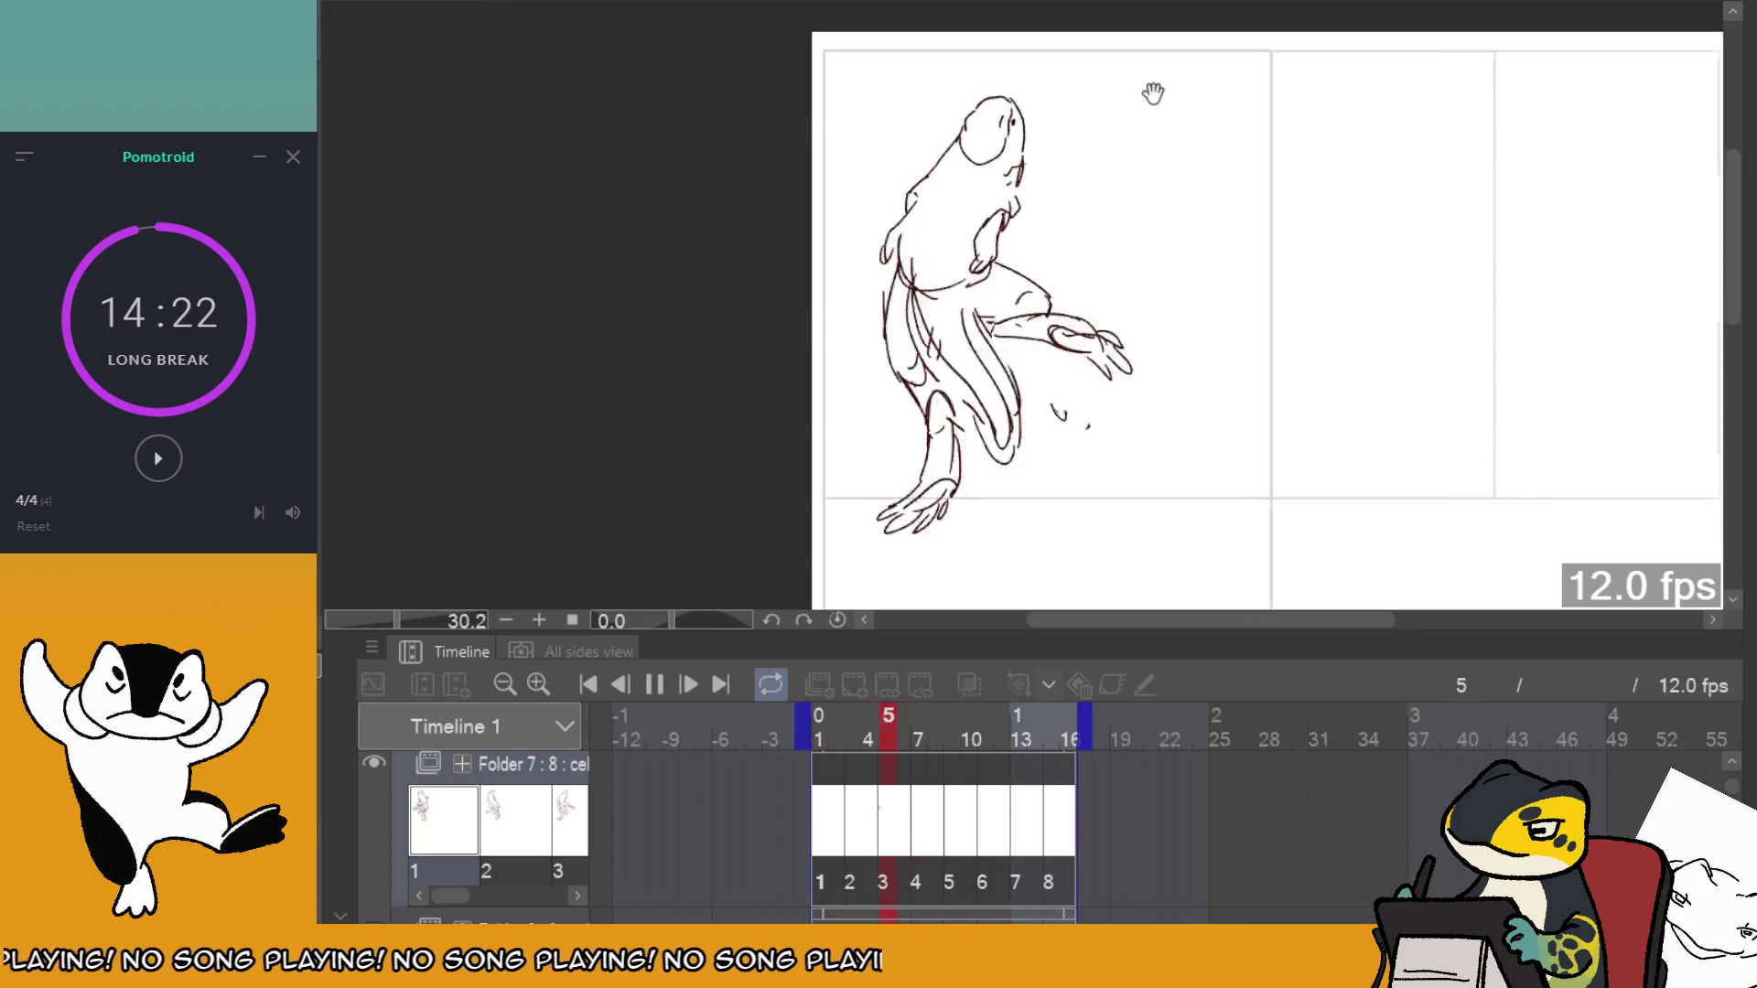
scroll(1153, 94, "up", 2)
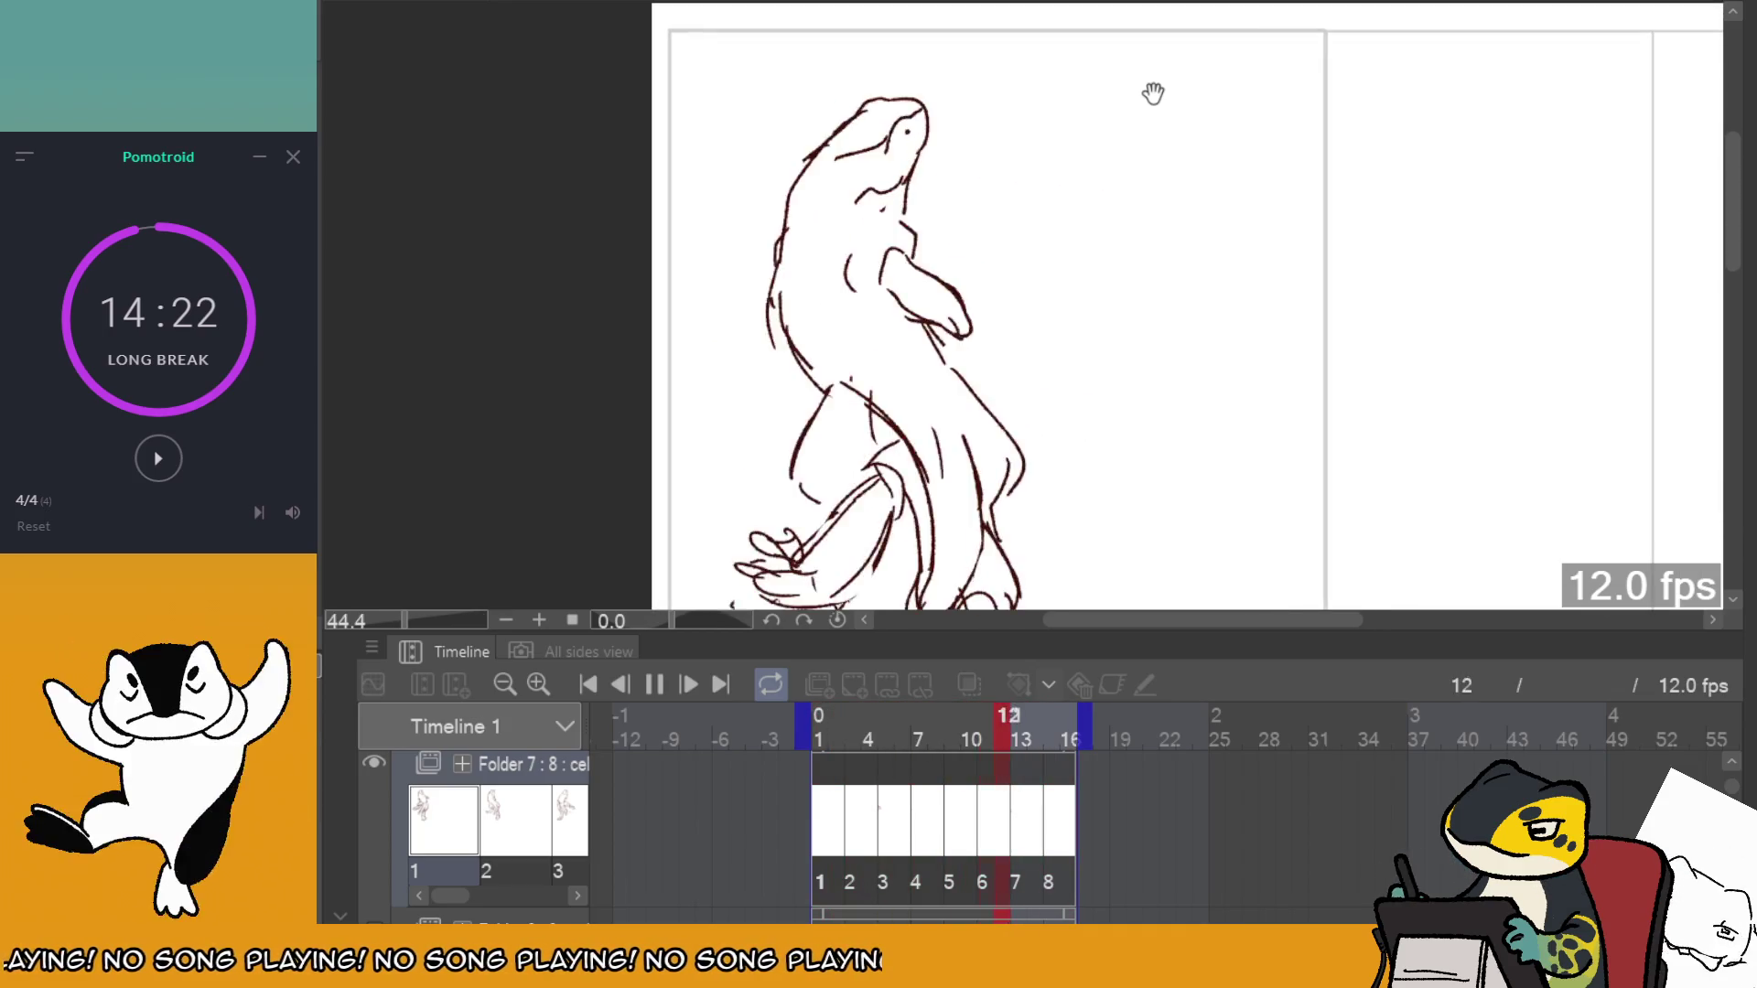
left_click(844, 782)
left_click(843, 782)
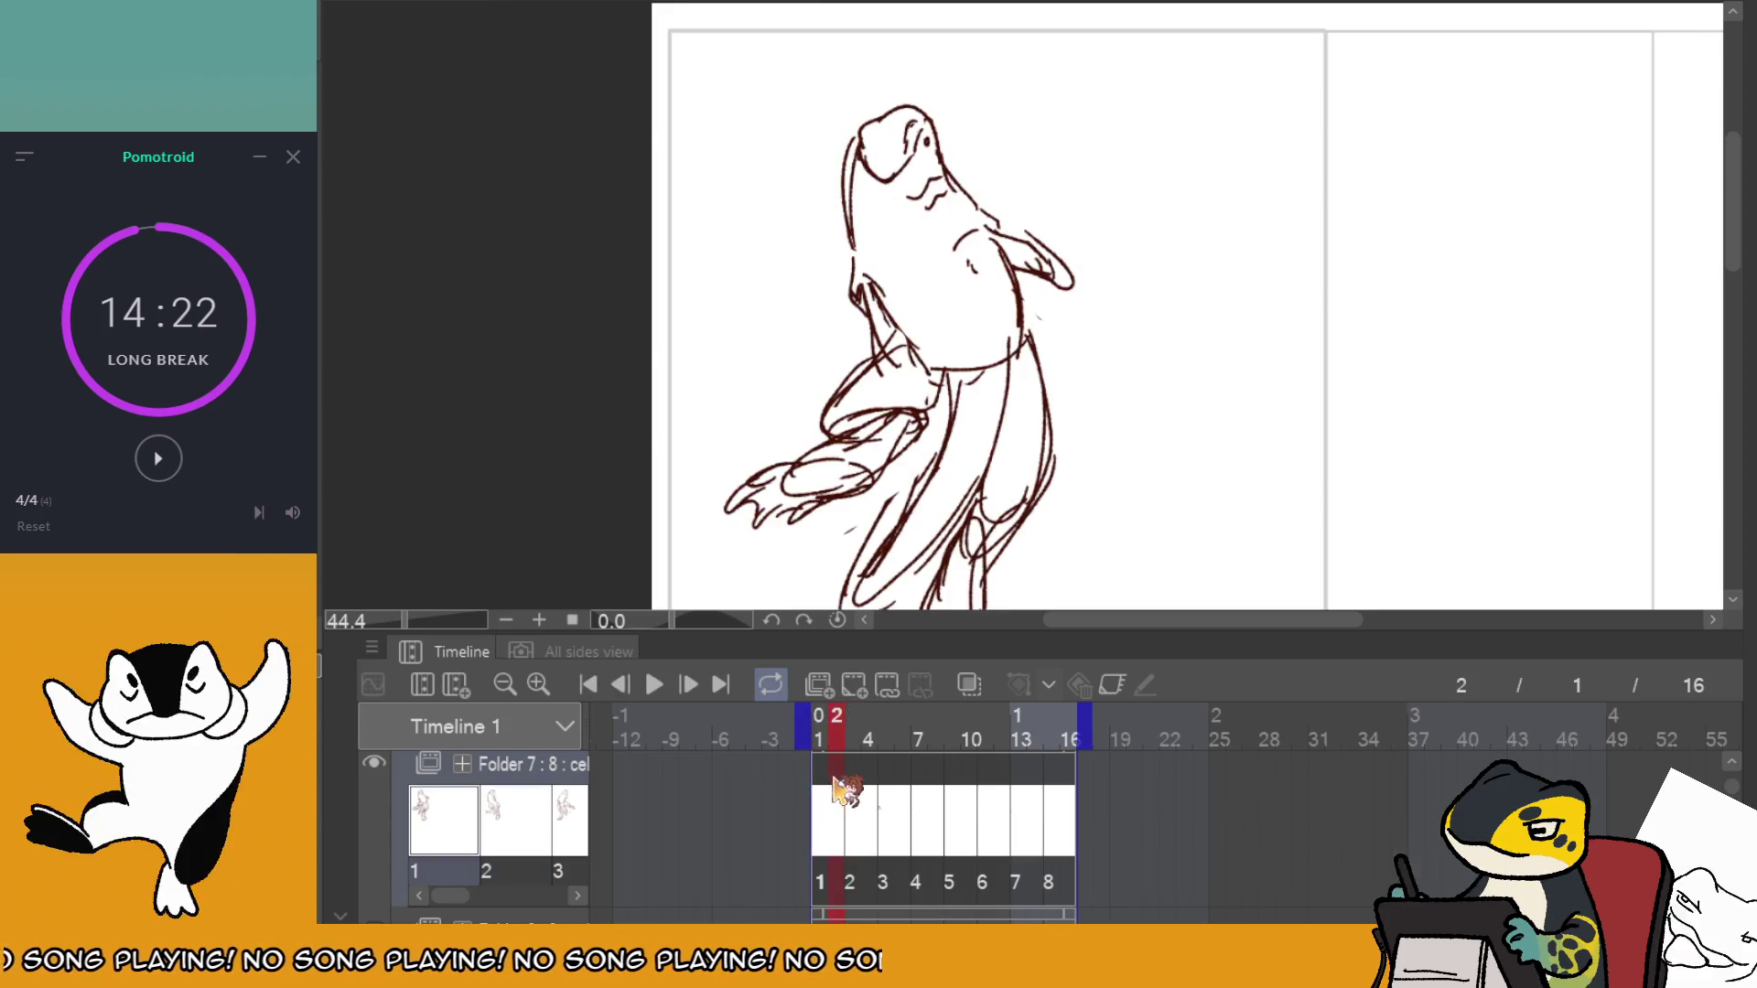
mouse_move(844, 782)
left_mouse_down()
mouse_move(929, 777)
mouse_move(746, 728)
left_mouse_up()
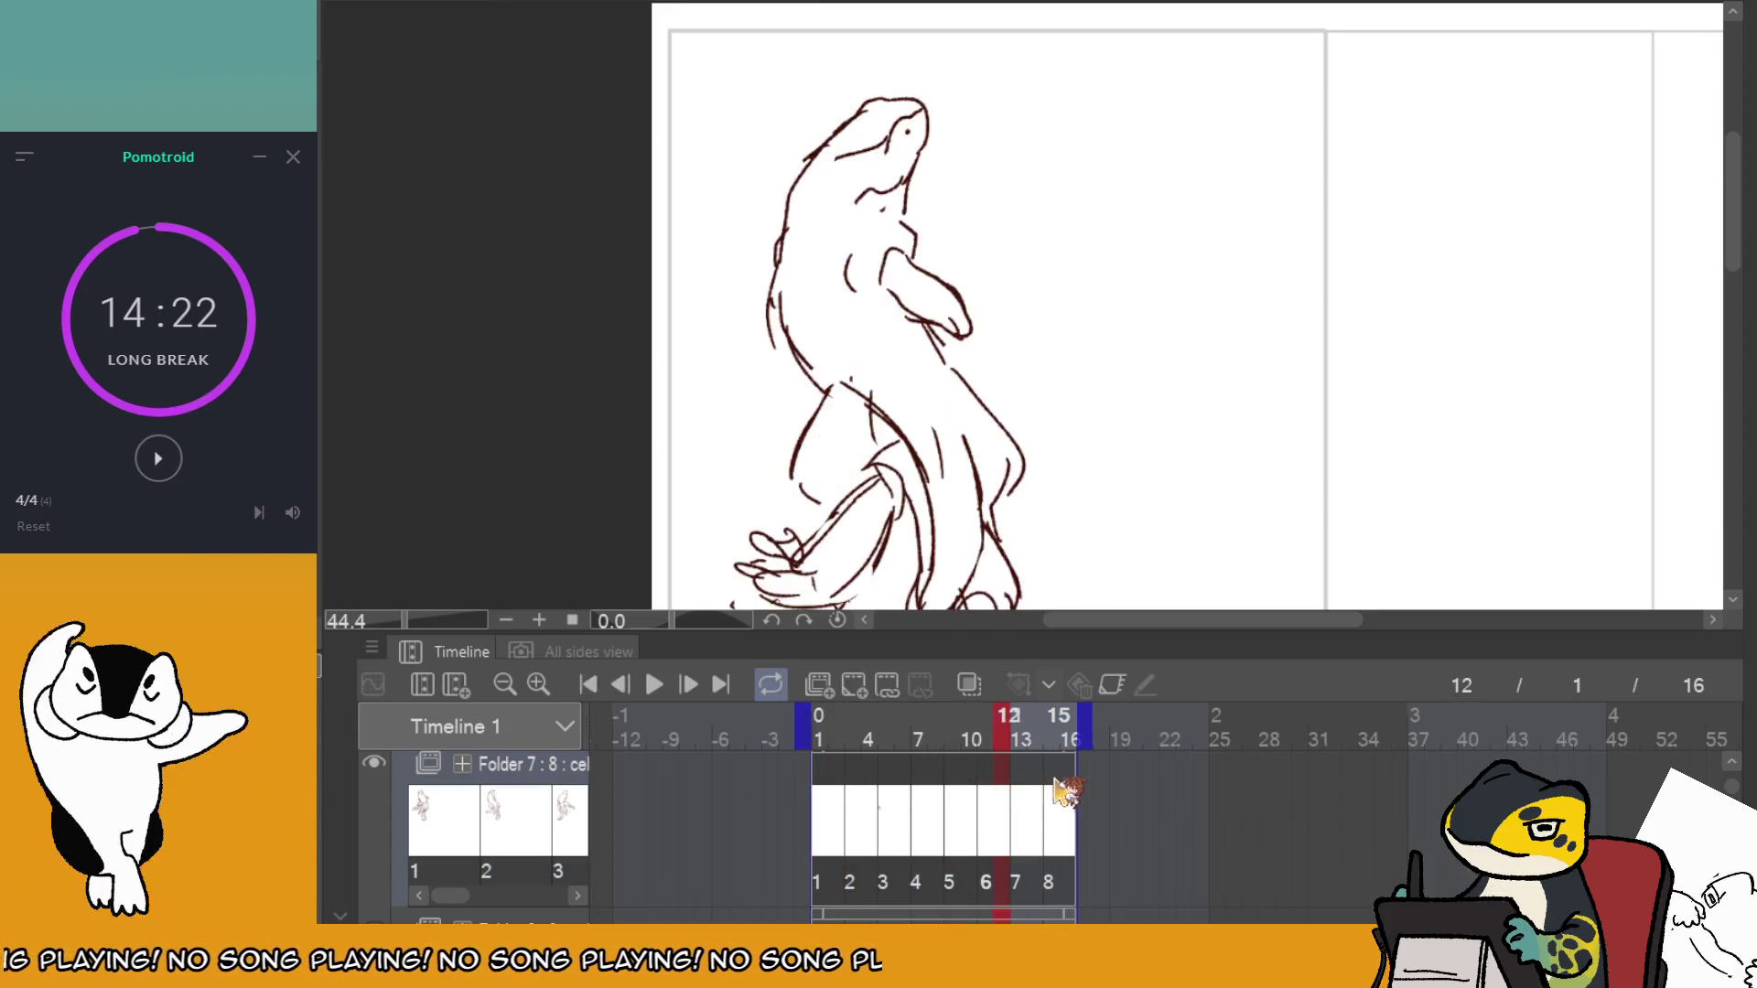
left_click(655, 683)
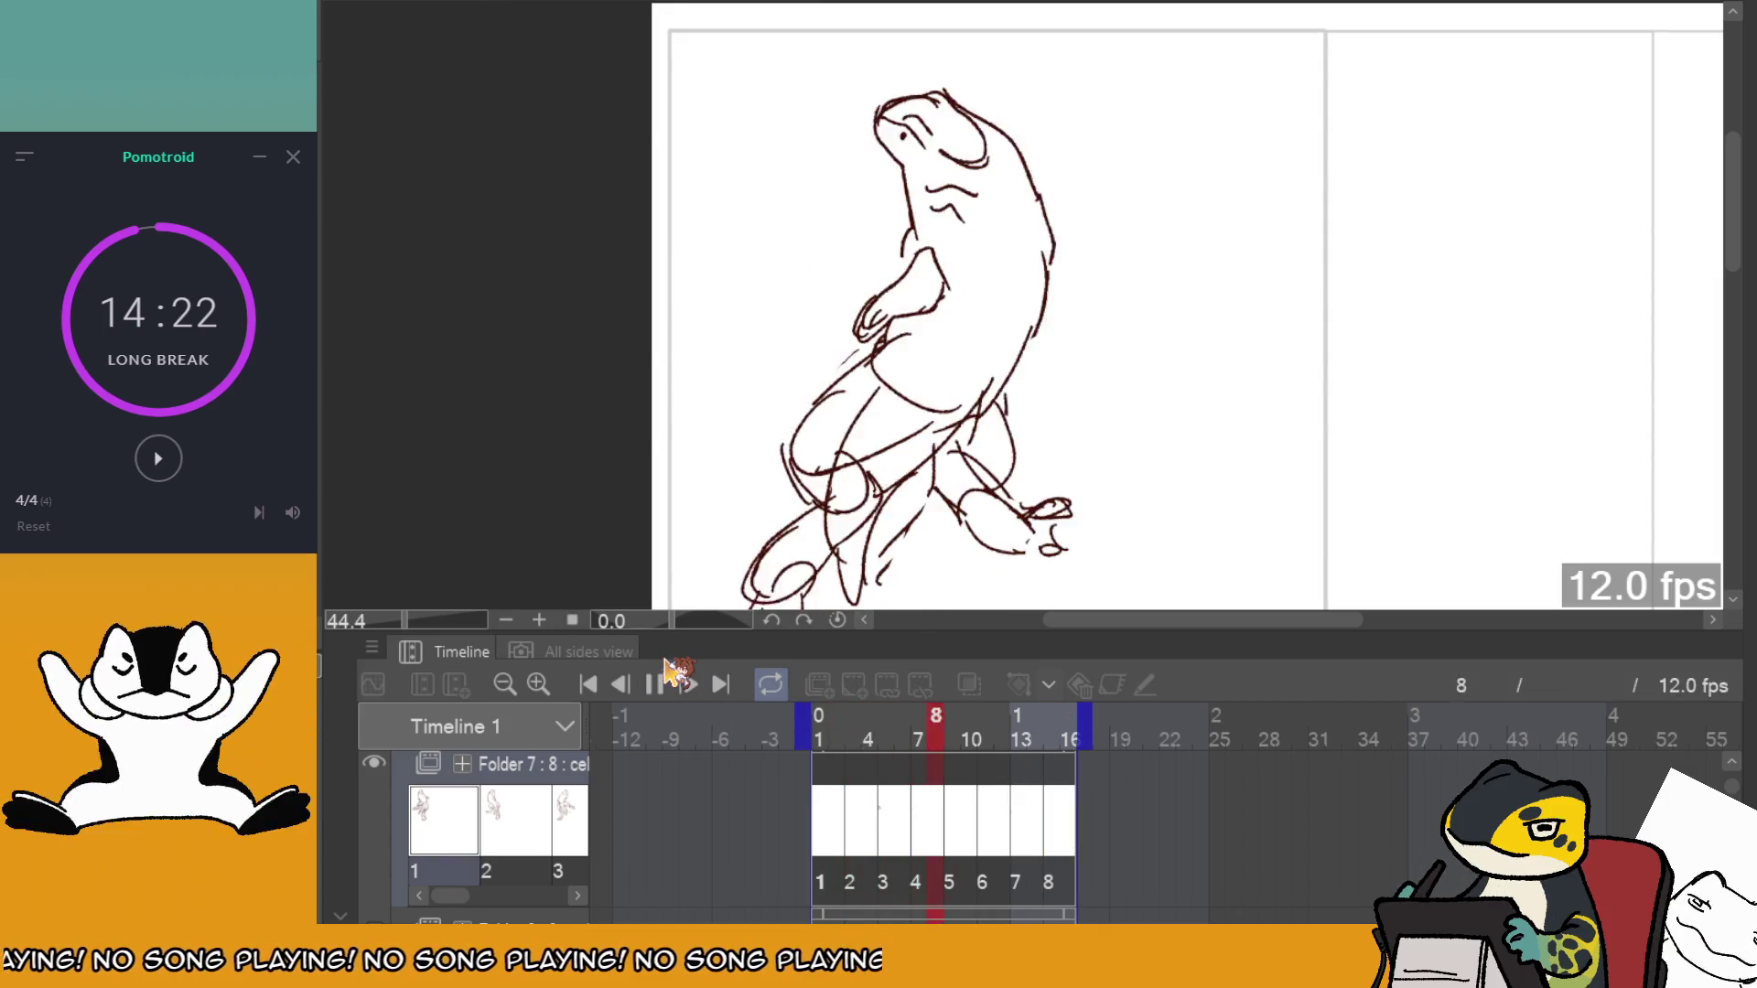
scroll(1149, 102, "down", 2)
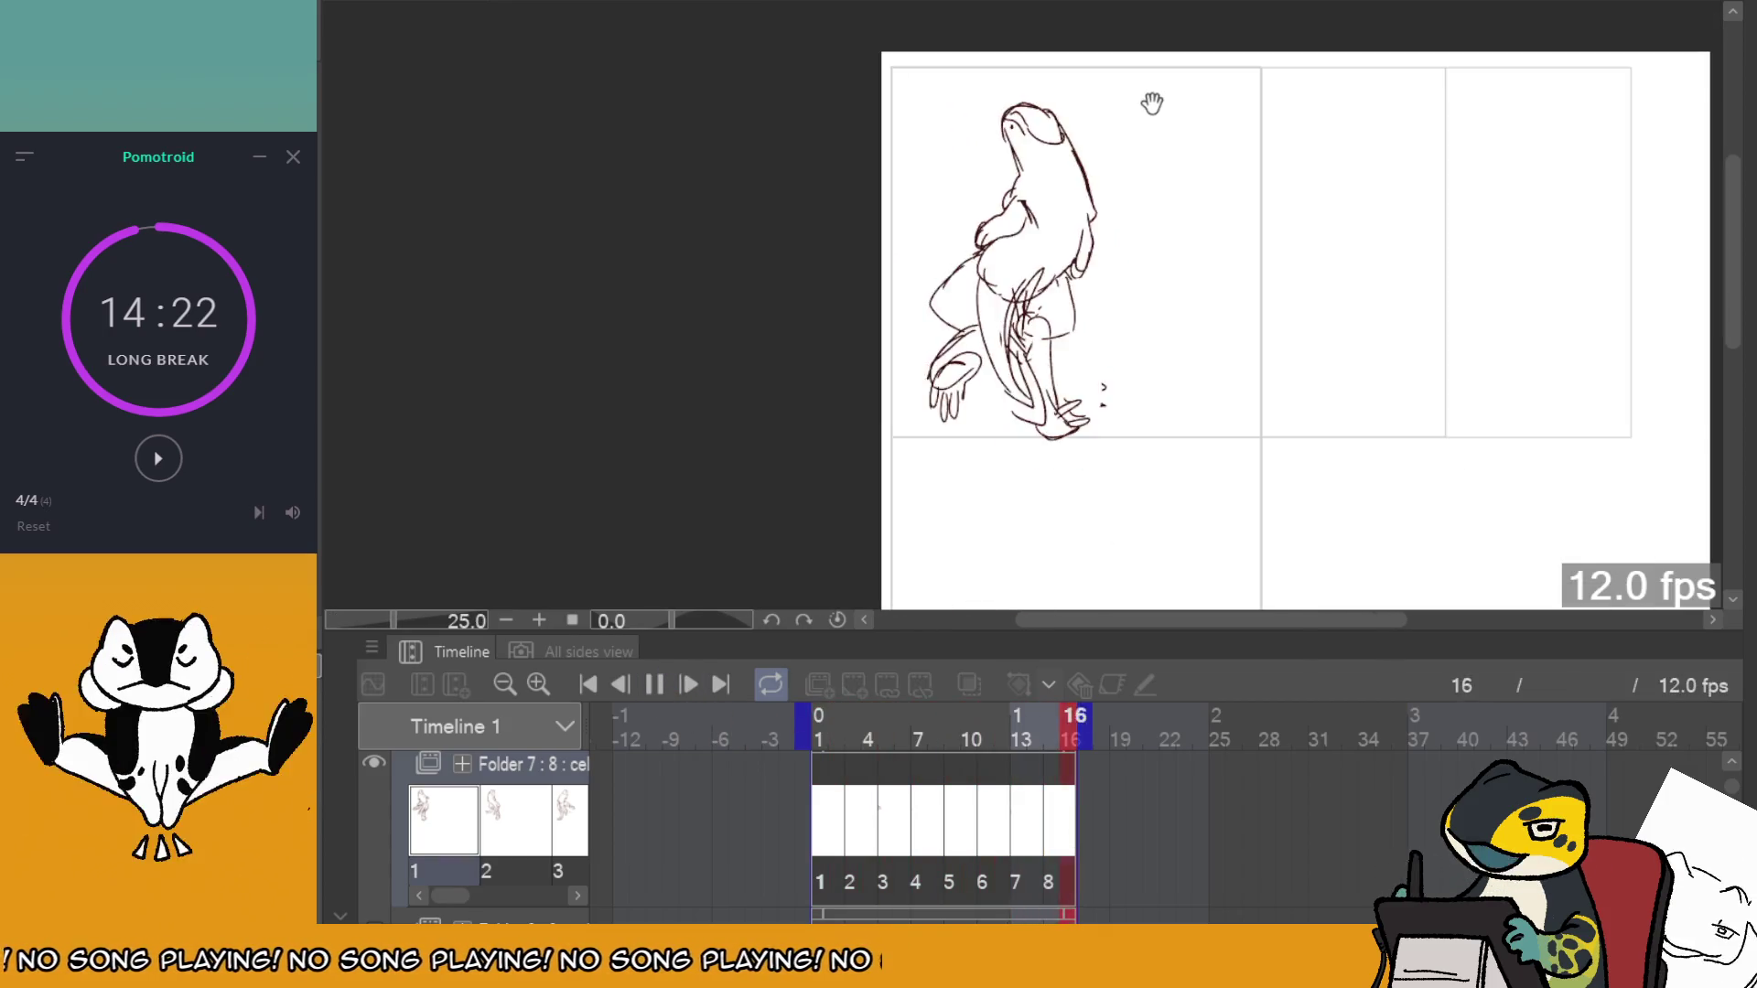
key("space")
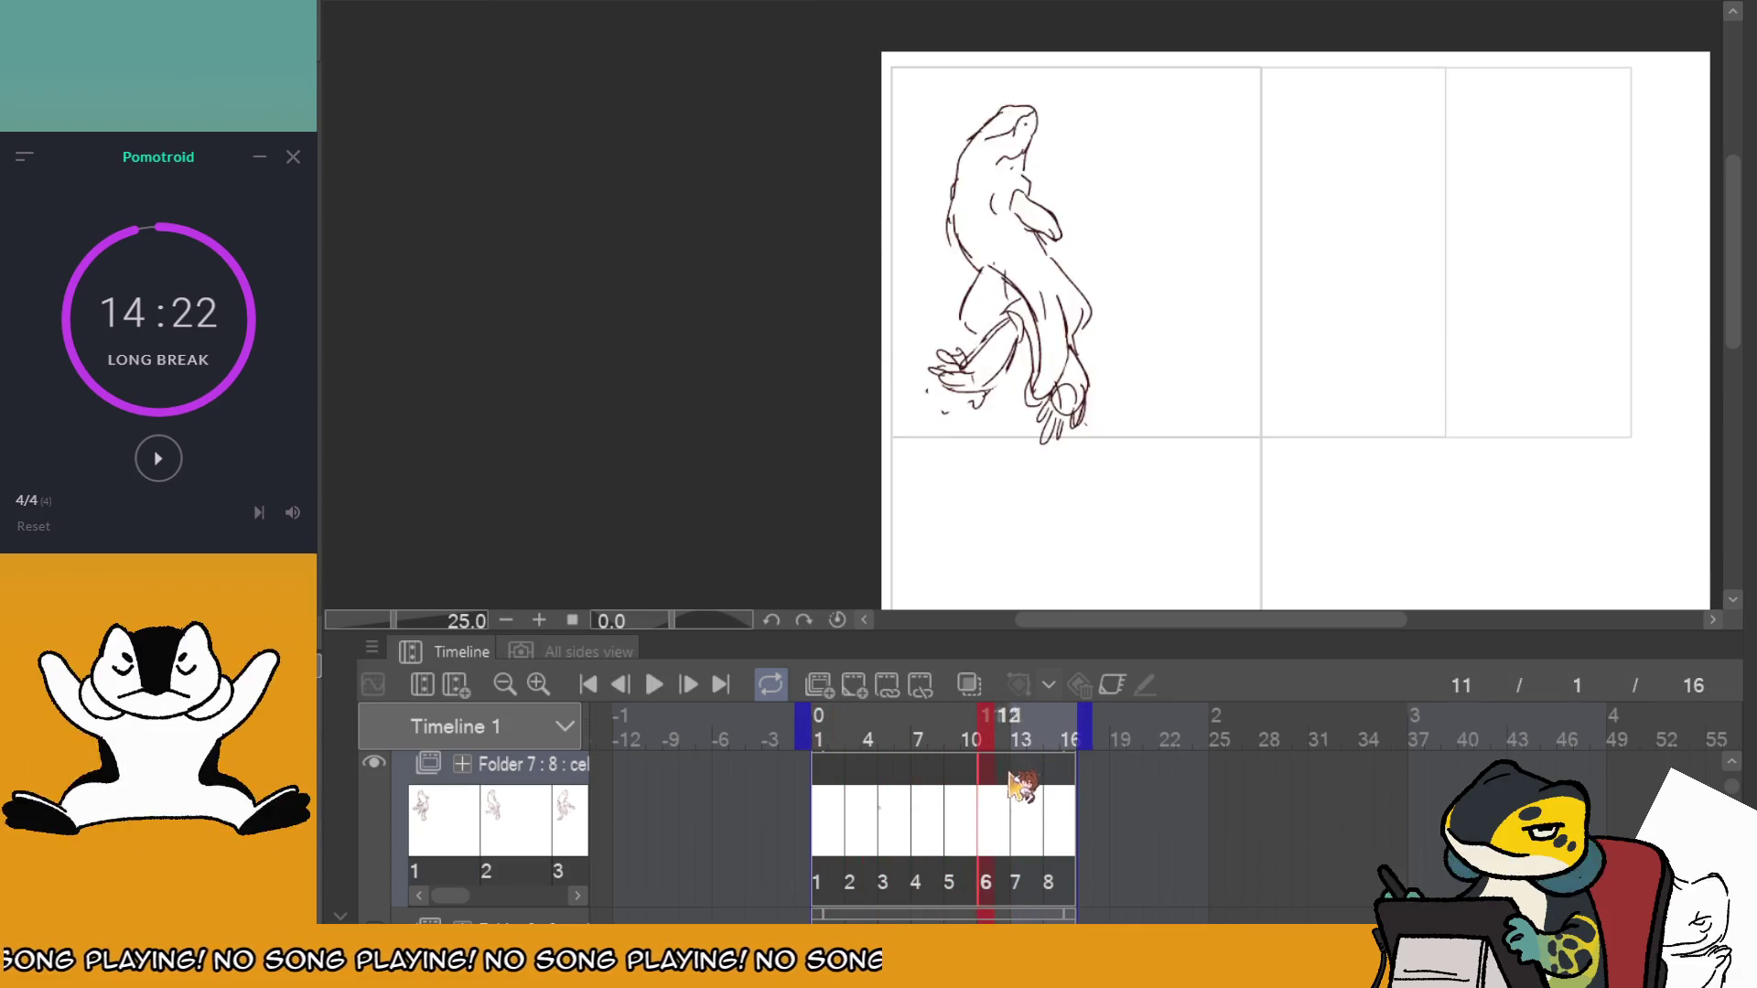
left_click(1016, 789)
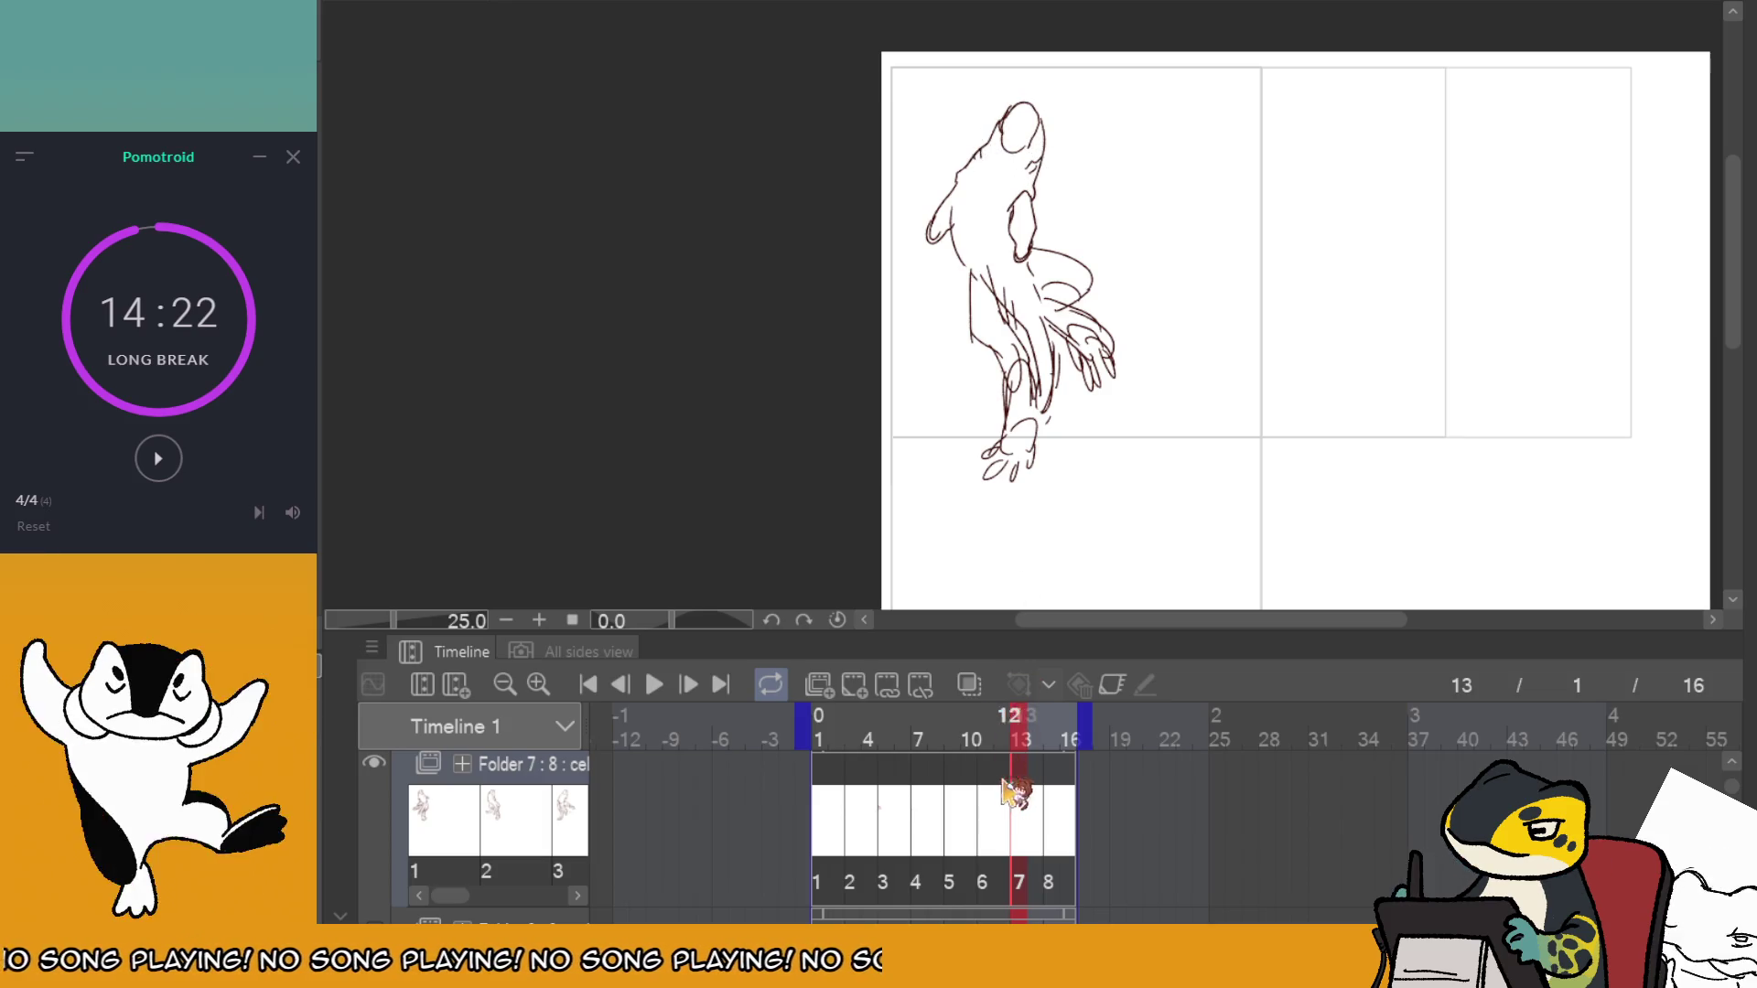
left_click_drag(1014, 792, 1054, 792)
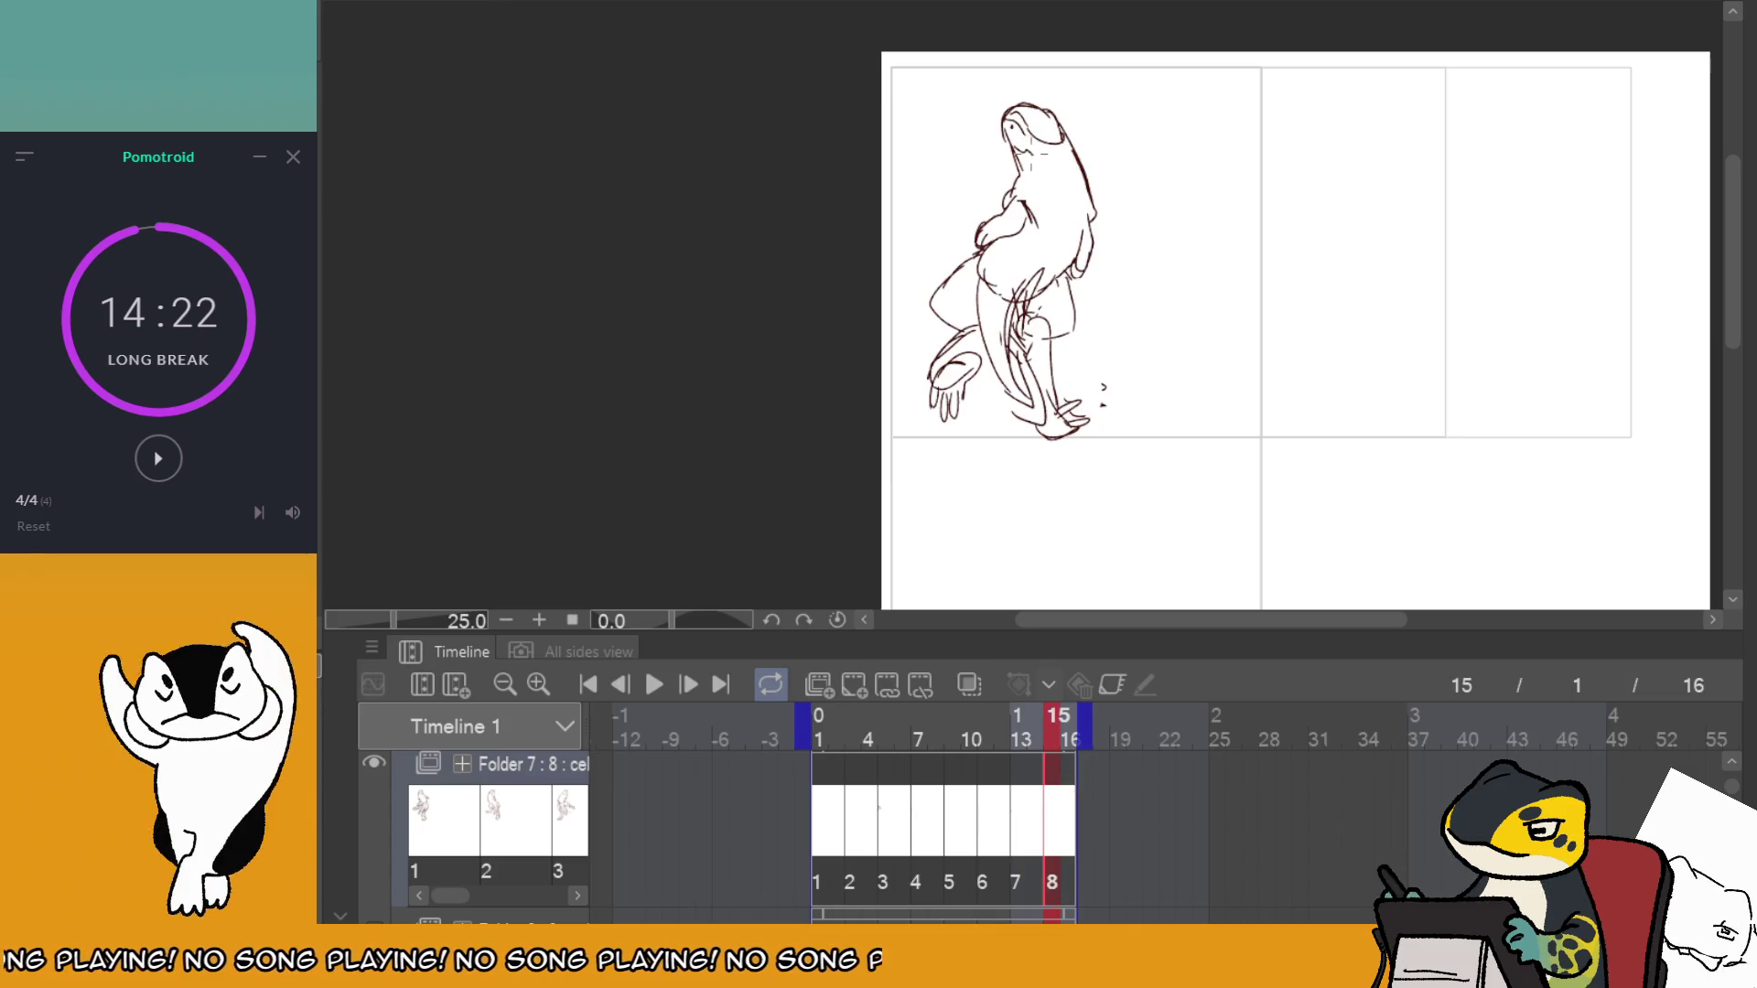
left_click_drag(1052, 792, 971, 789)
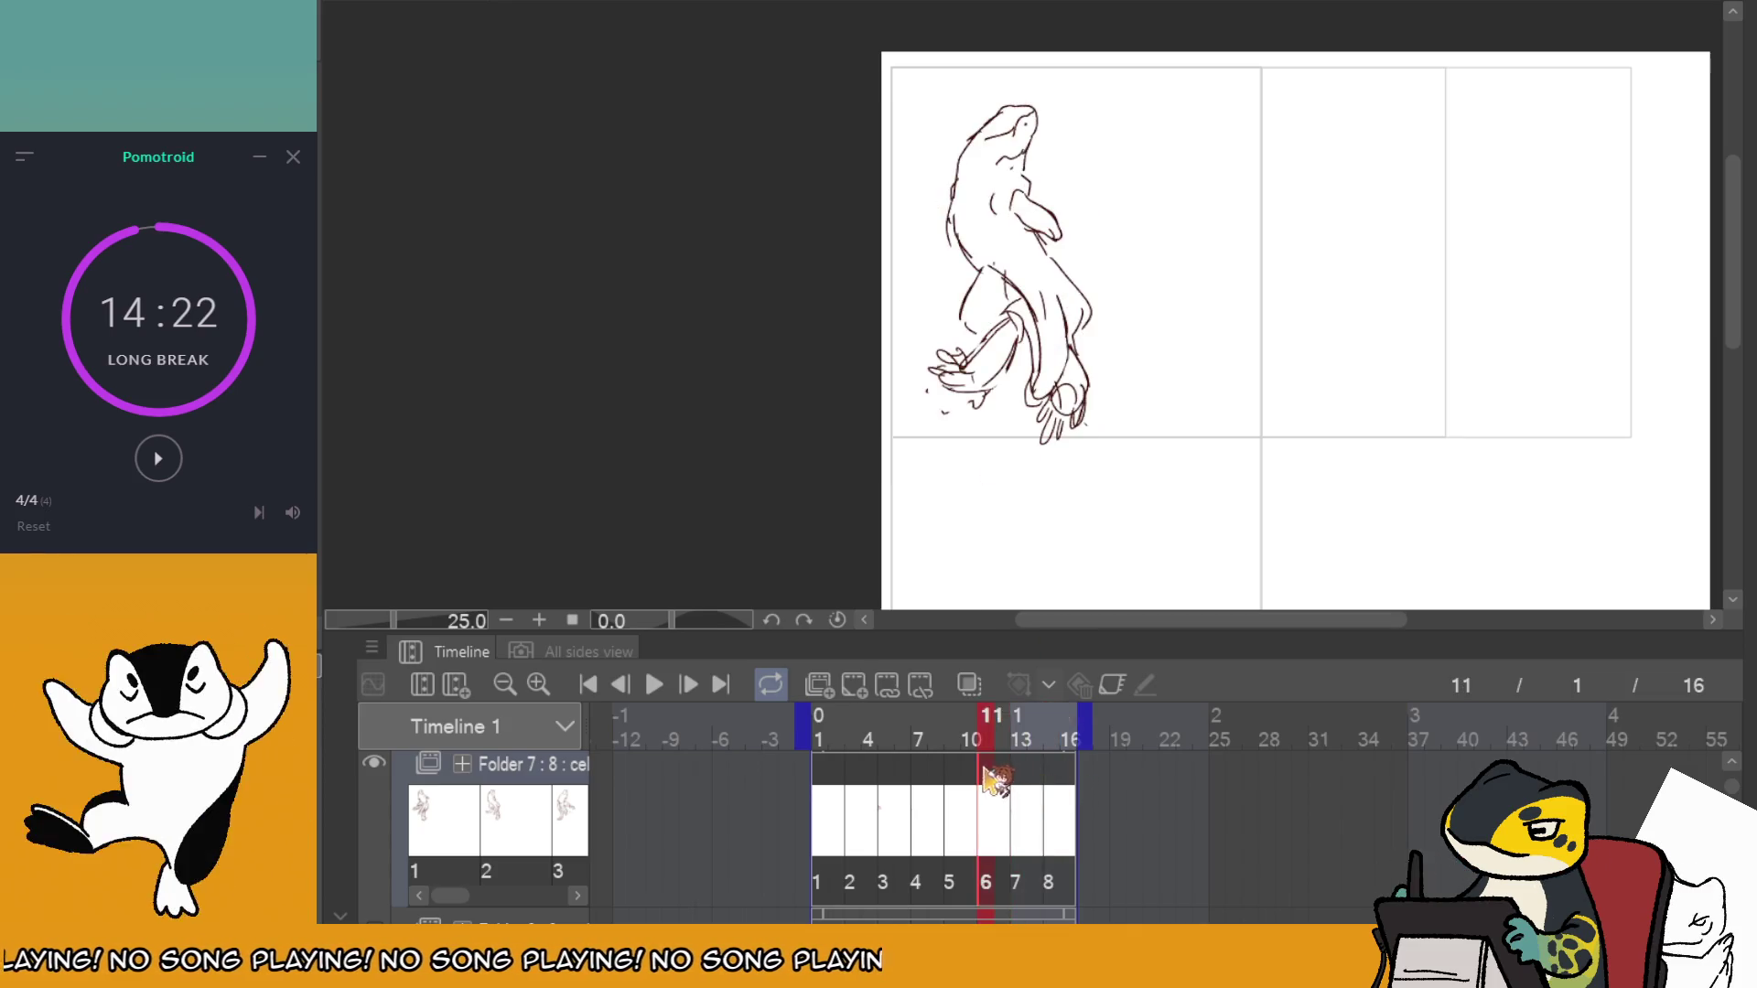
left_click_drag(860, 755, 792, 709)
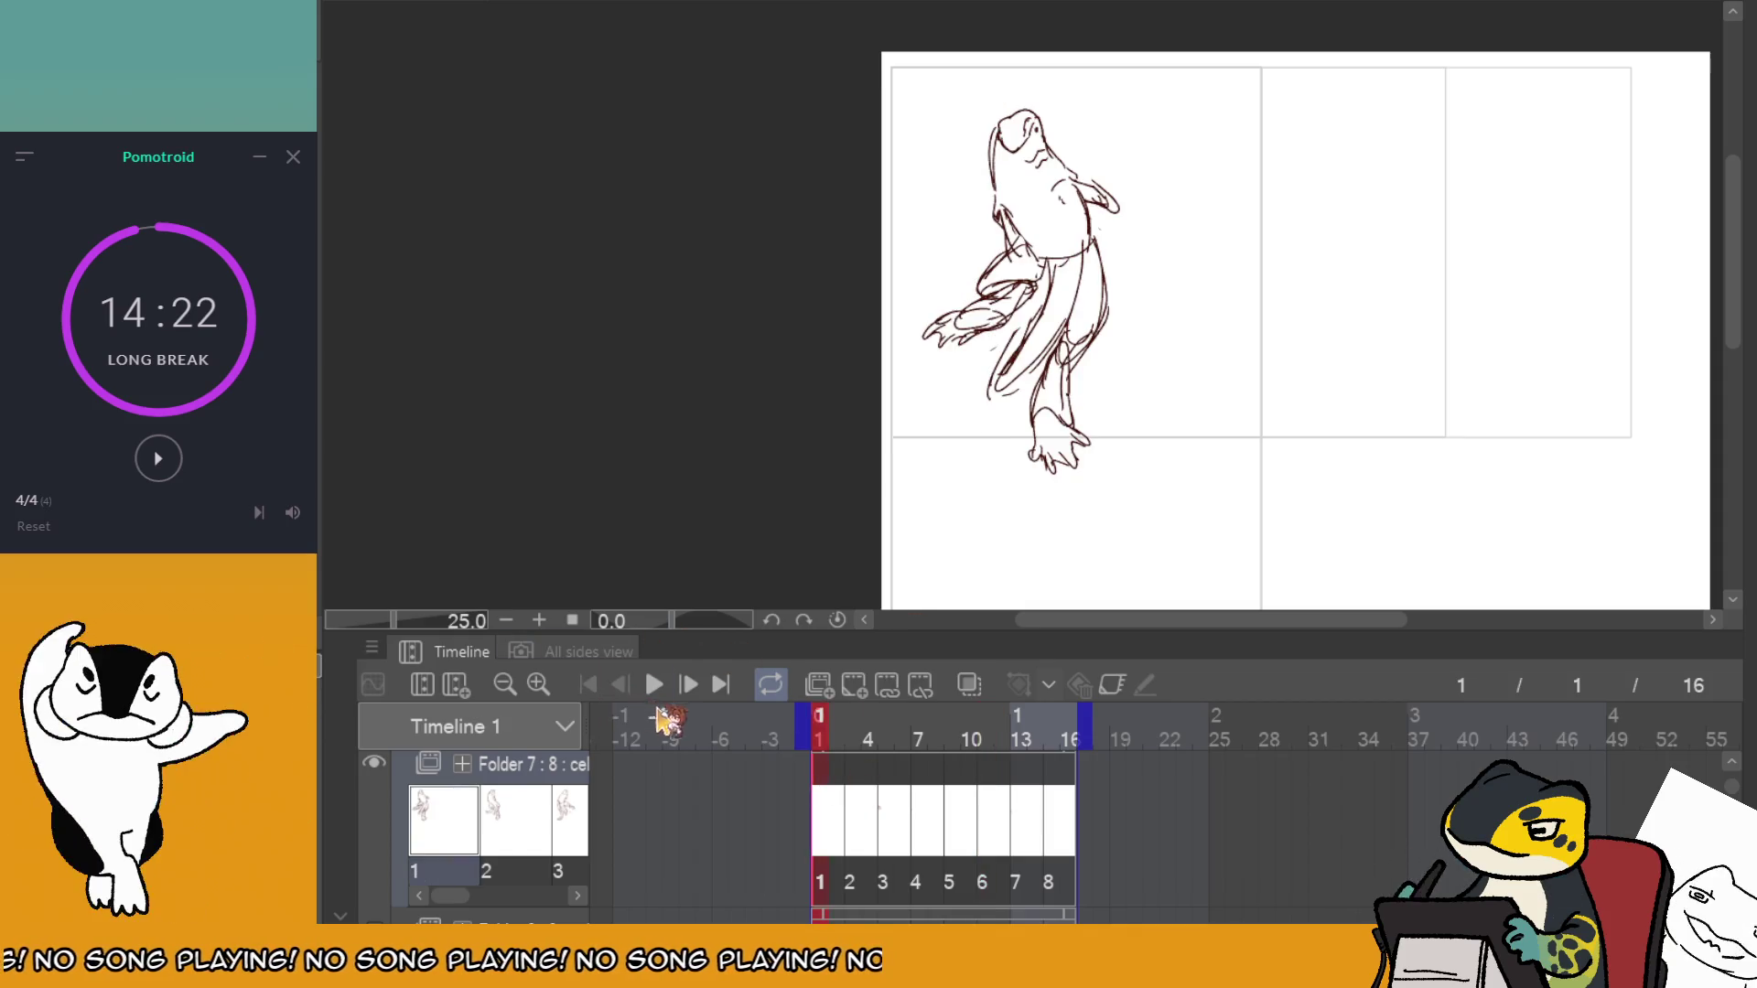
left_click(655, 684)
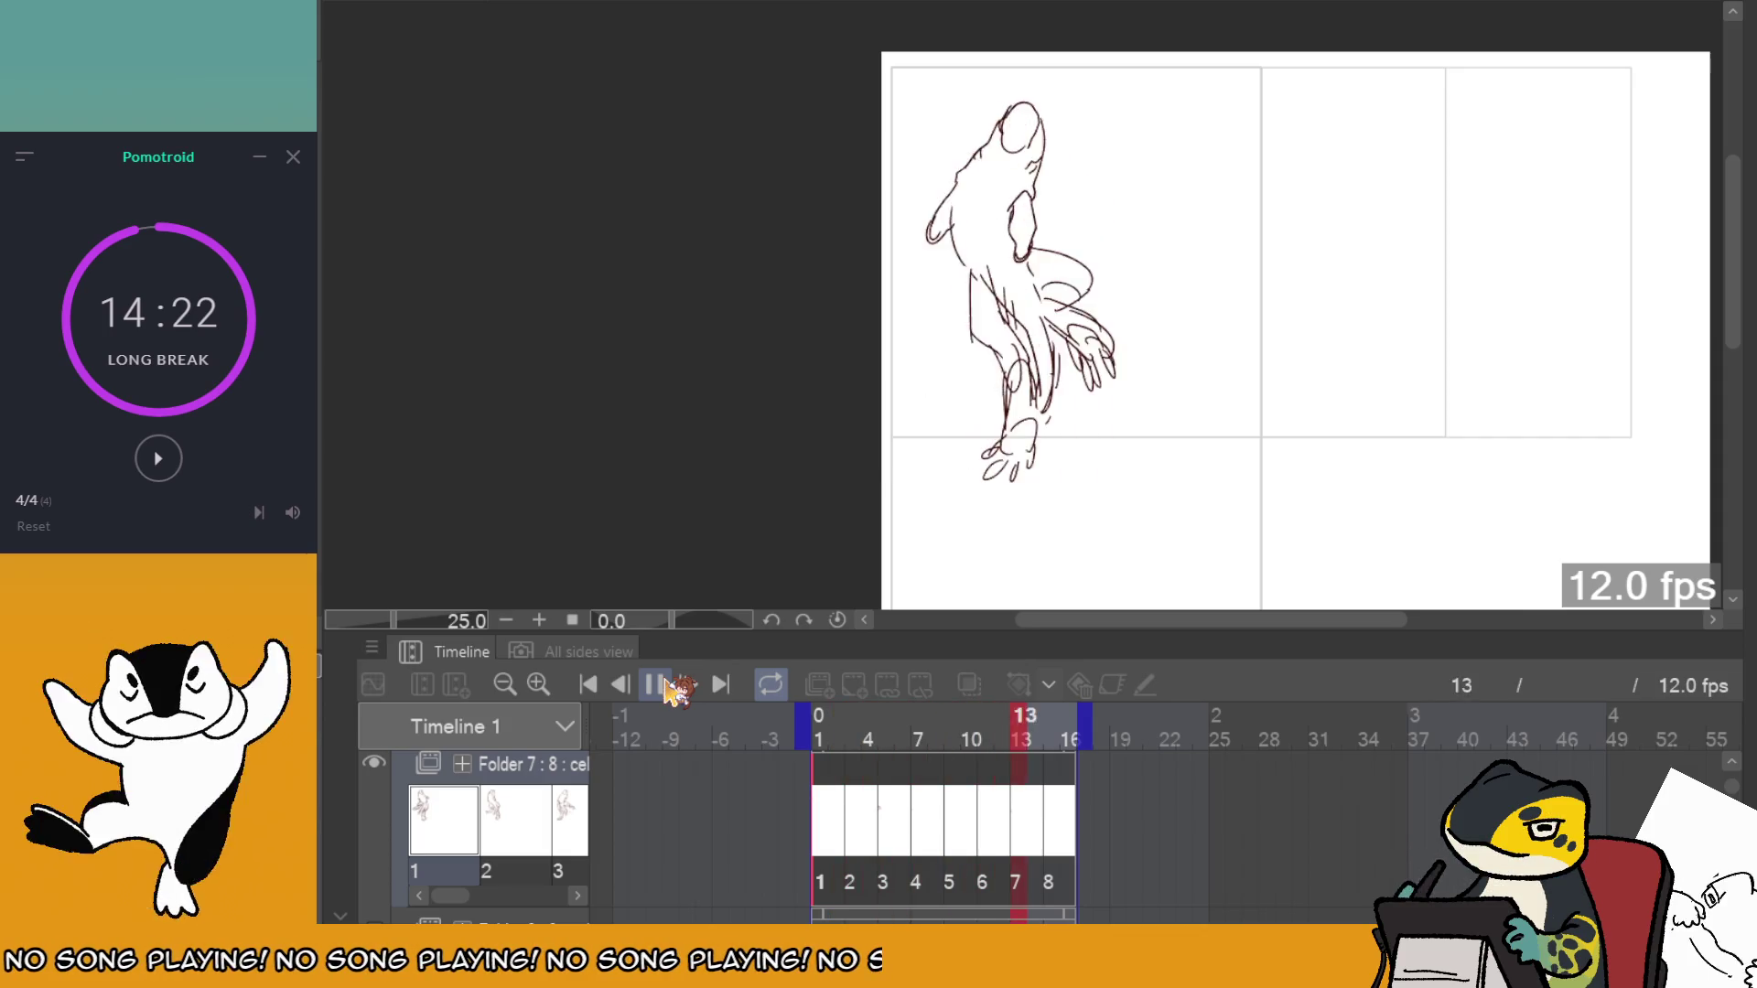
scroll(1032, 174, "up", 2)
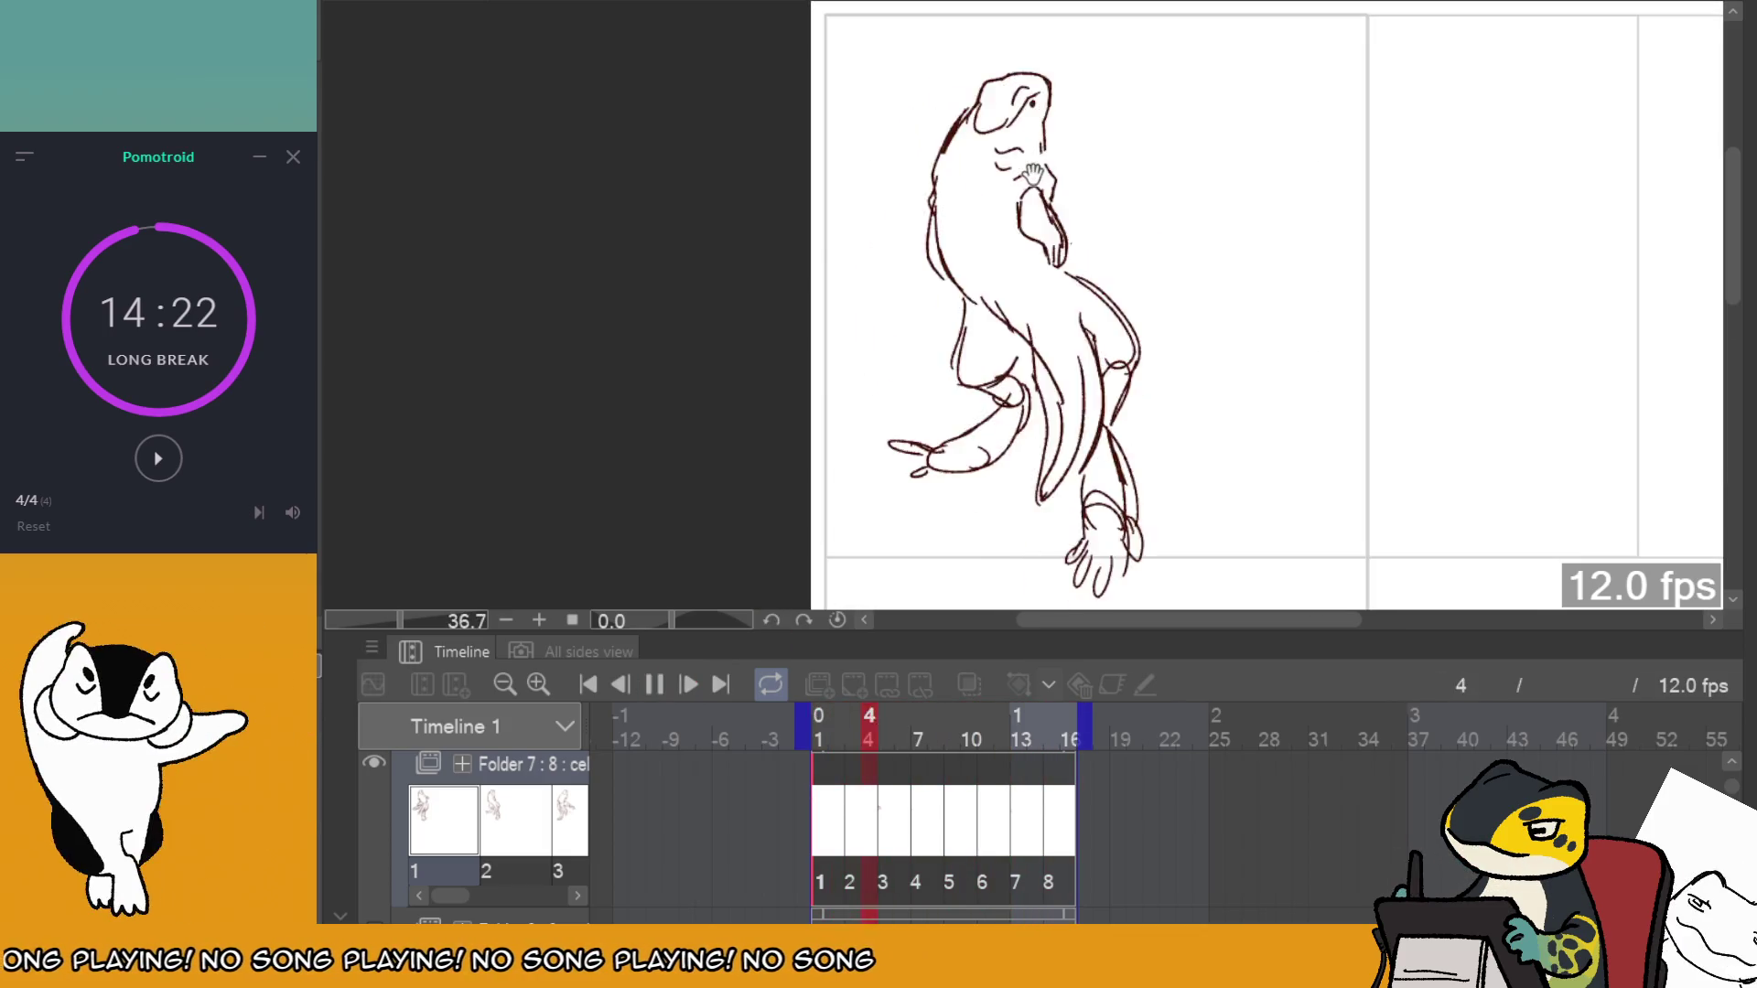
left_click(865, 777)
left_click(828, 768)
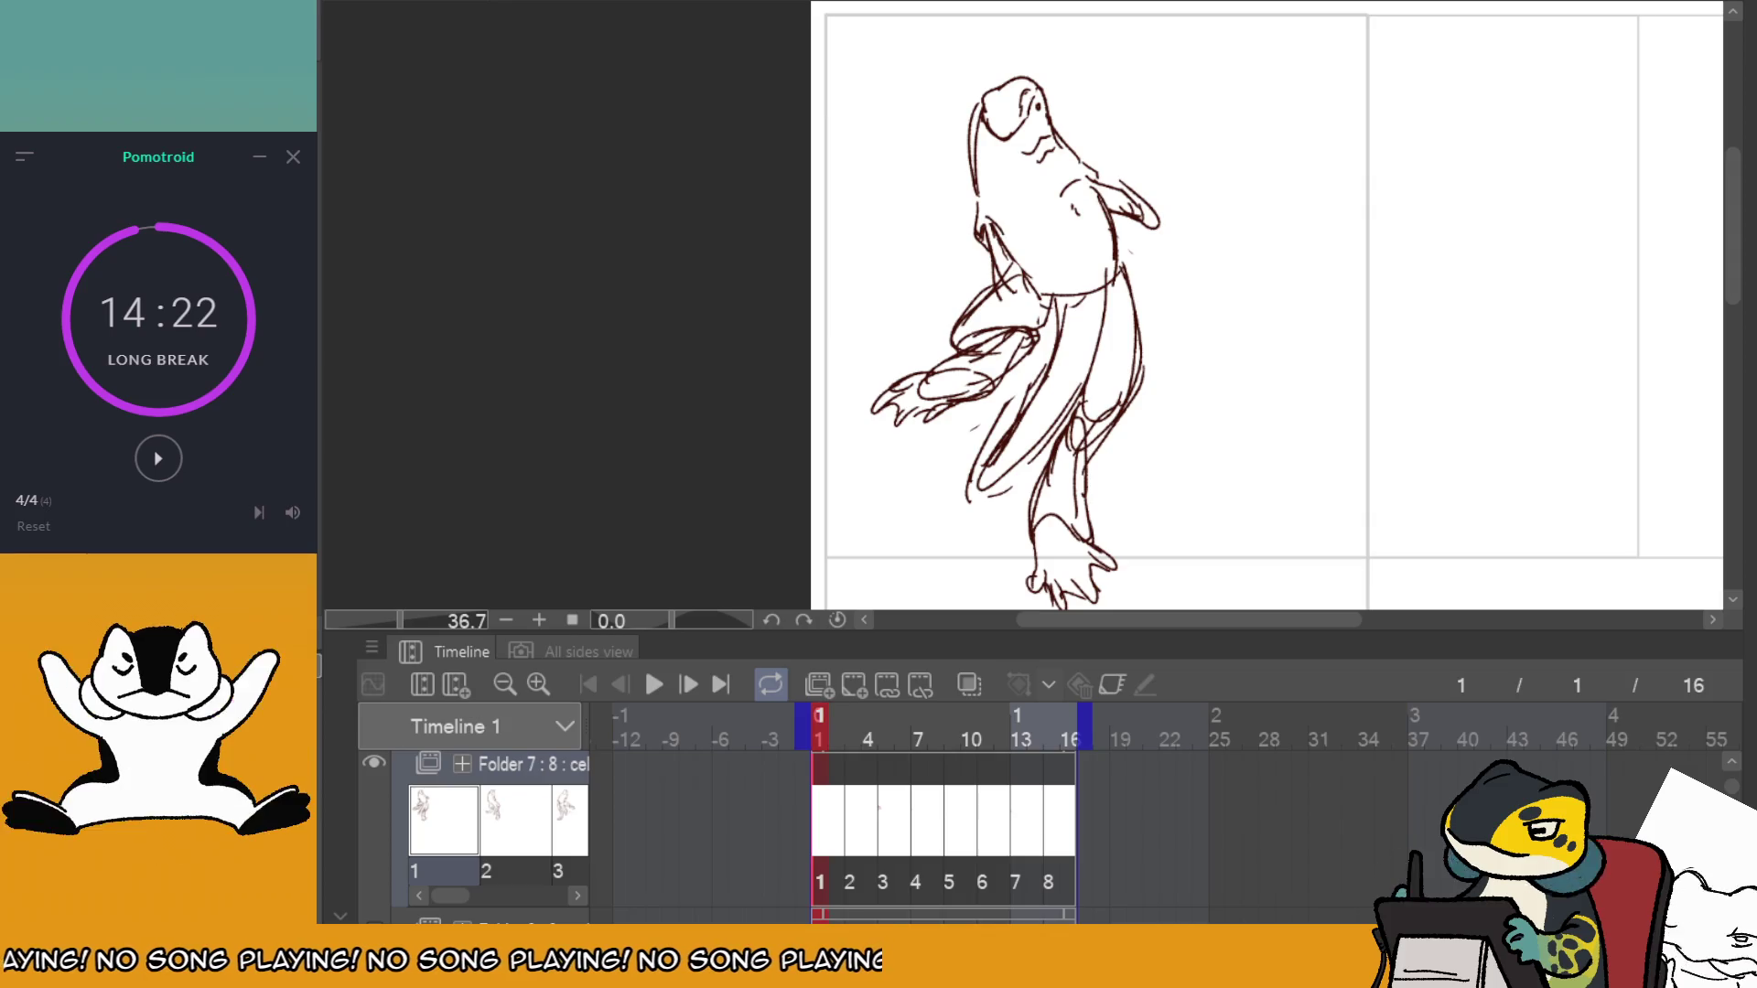
scroll(982, 440, "down", 1)
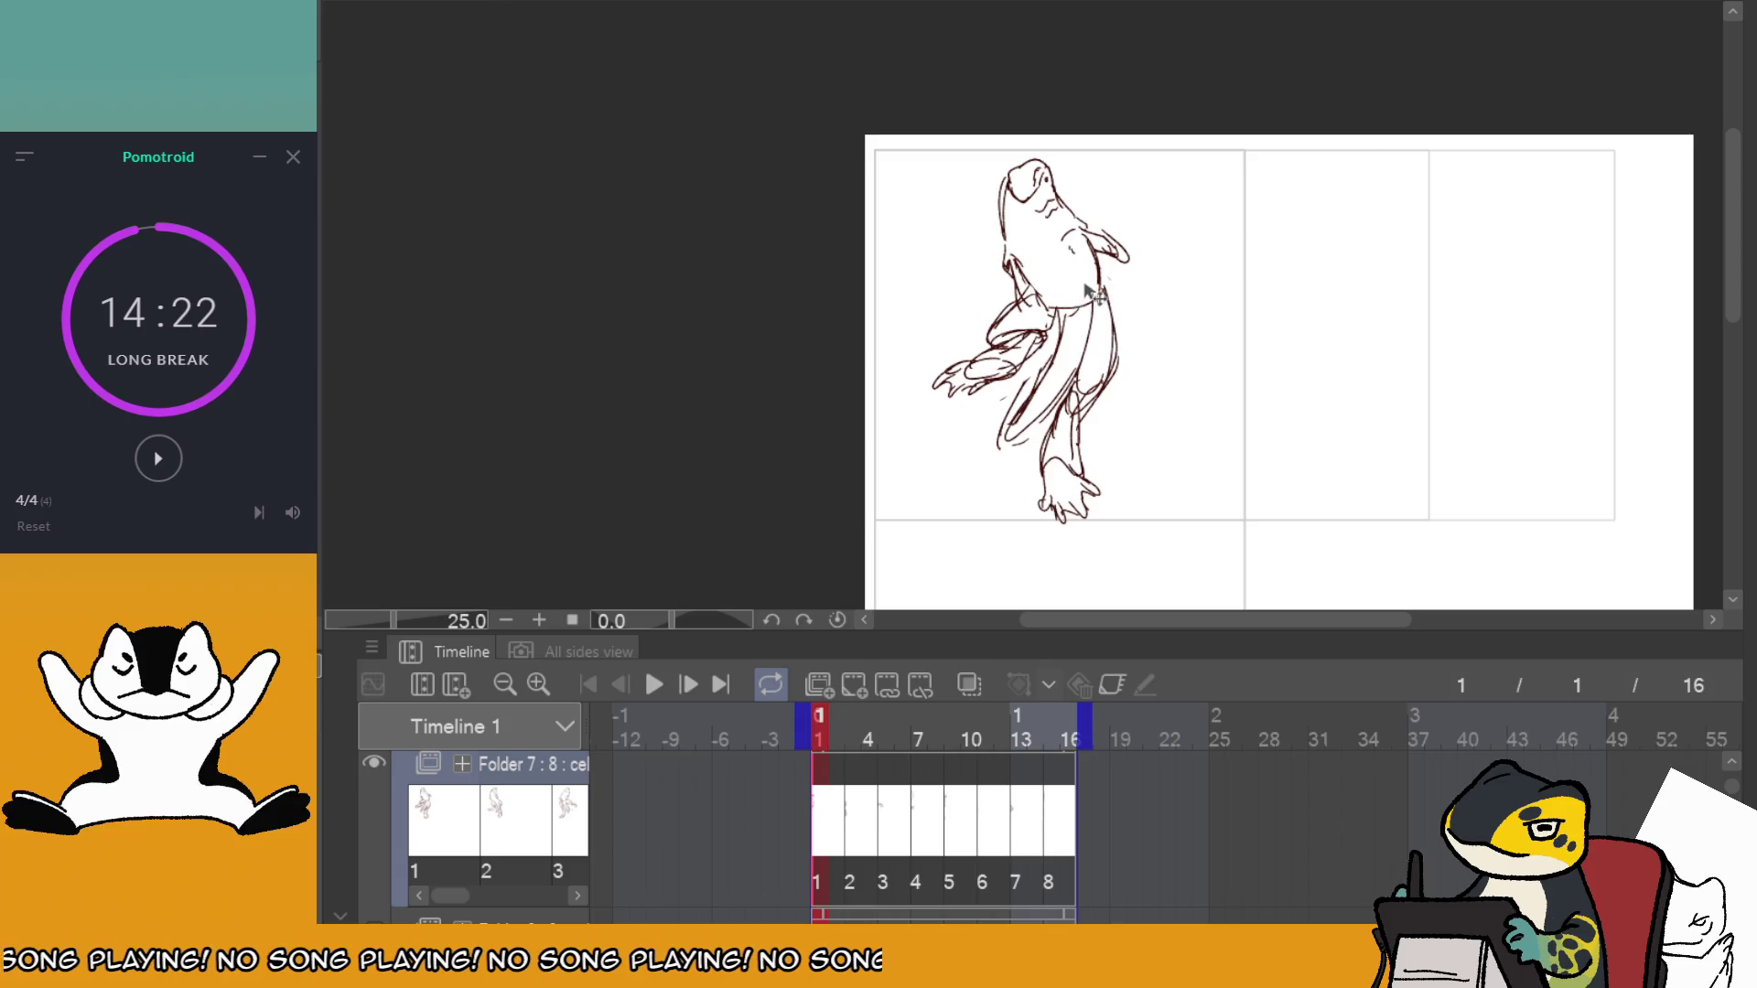
Replay the loop, scrub frames 3 to 8, and replay again from frame 1.
left_click(653, 686)
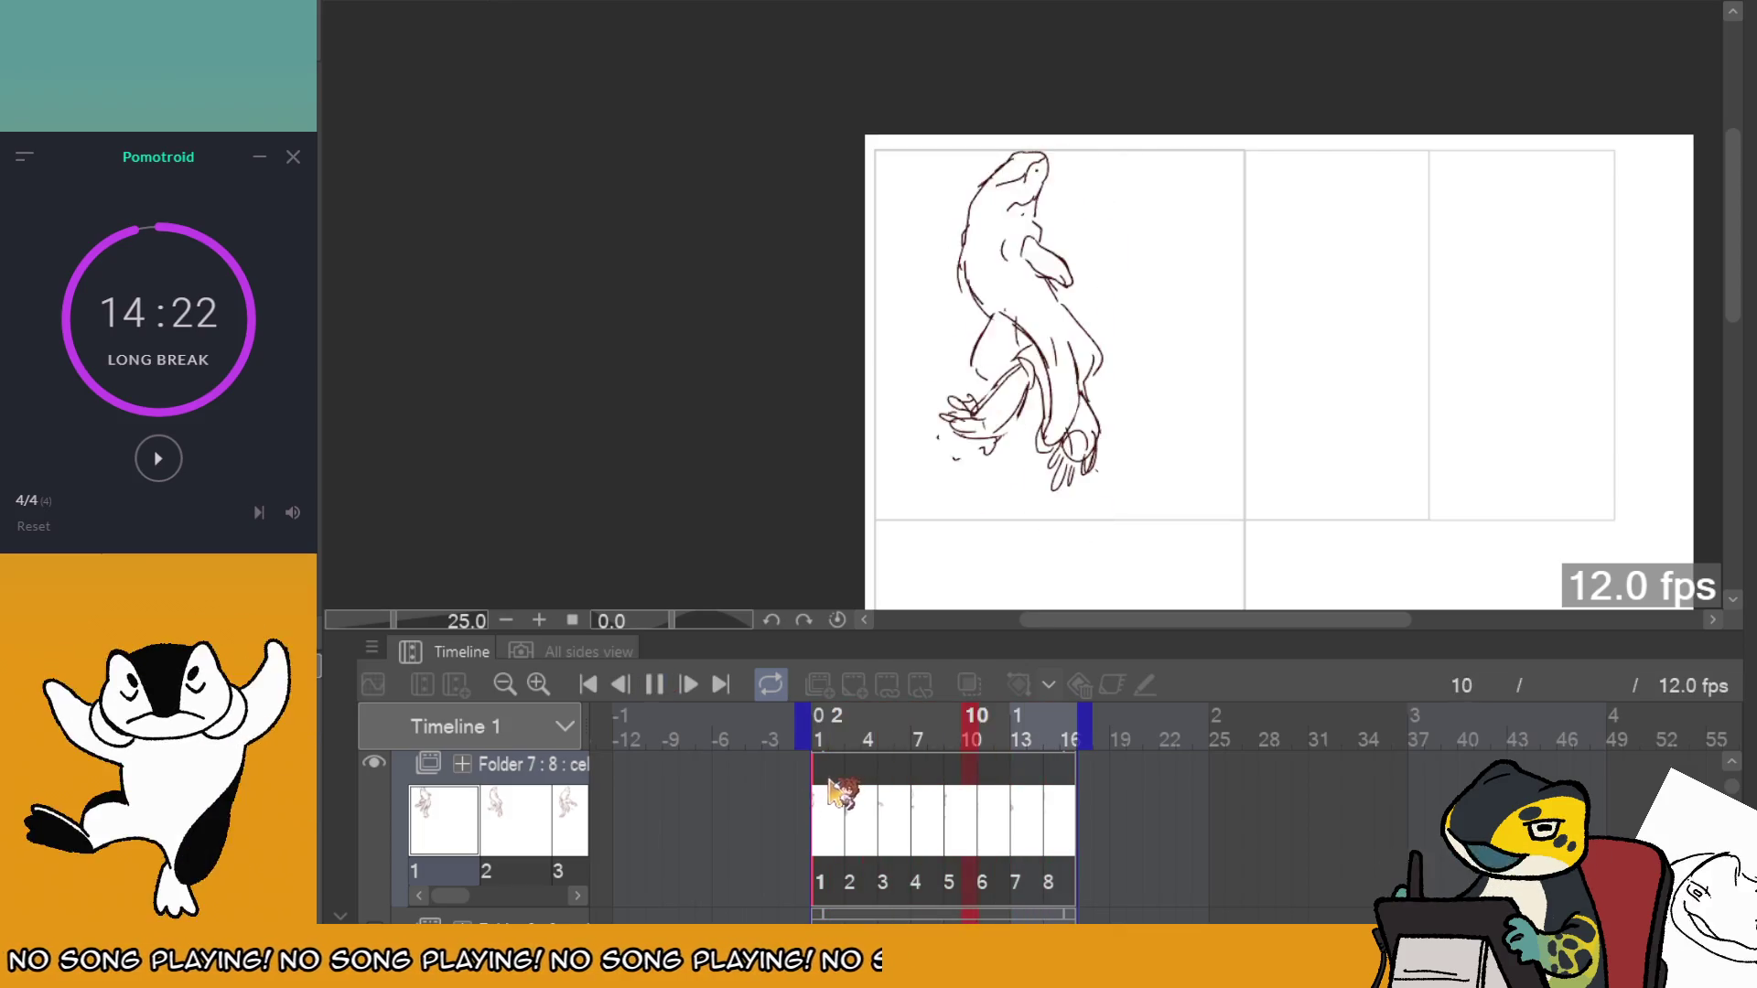
left_click(871, 796)
left_click_drag(910, 789, 1030, 776)
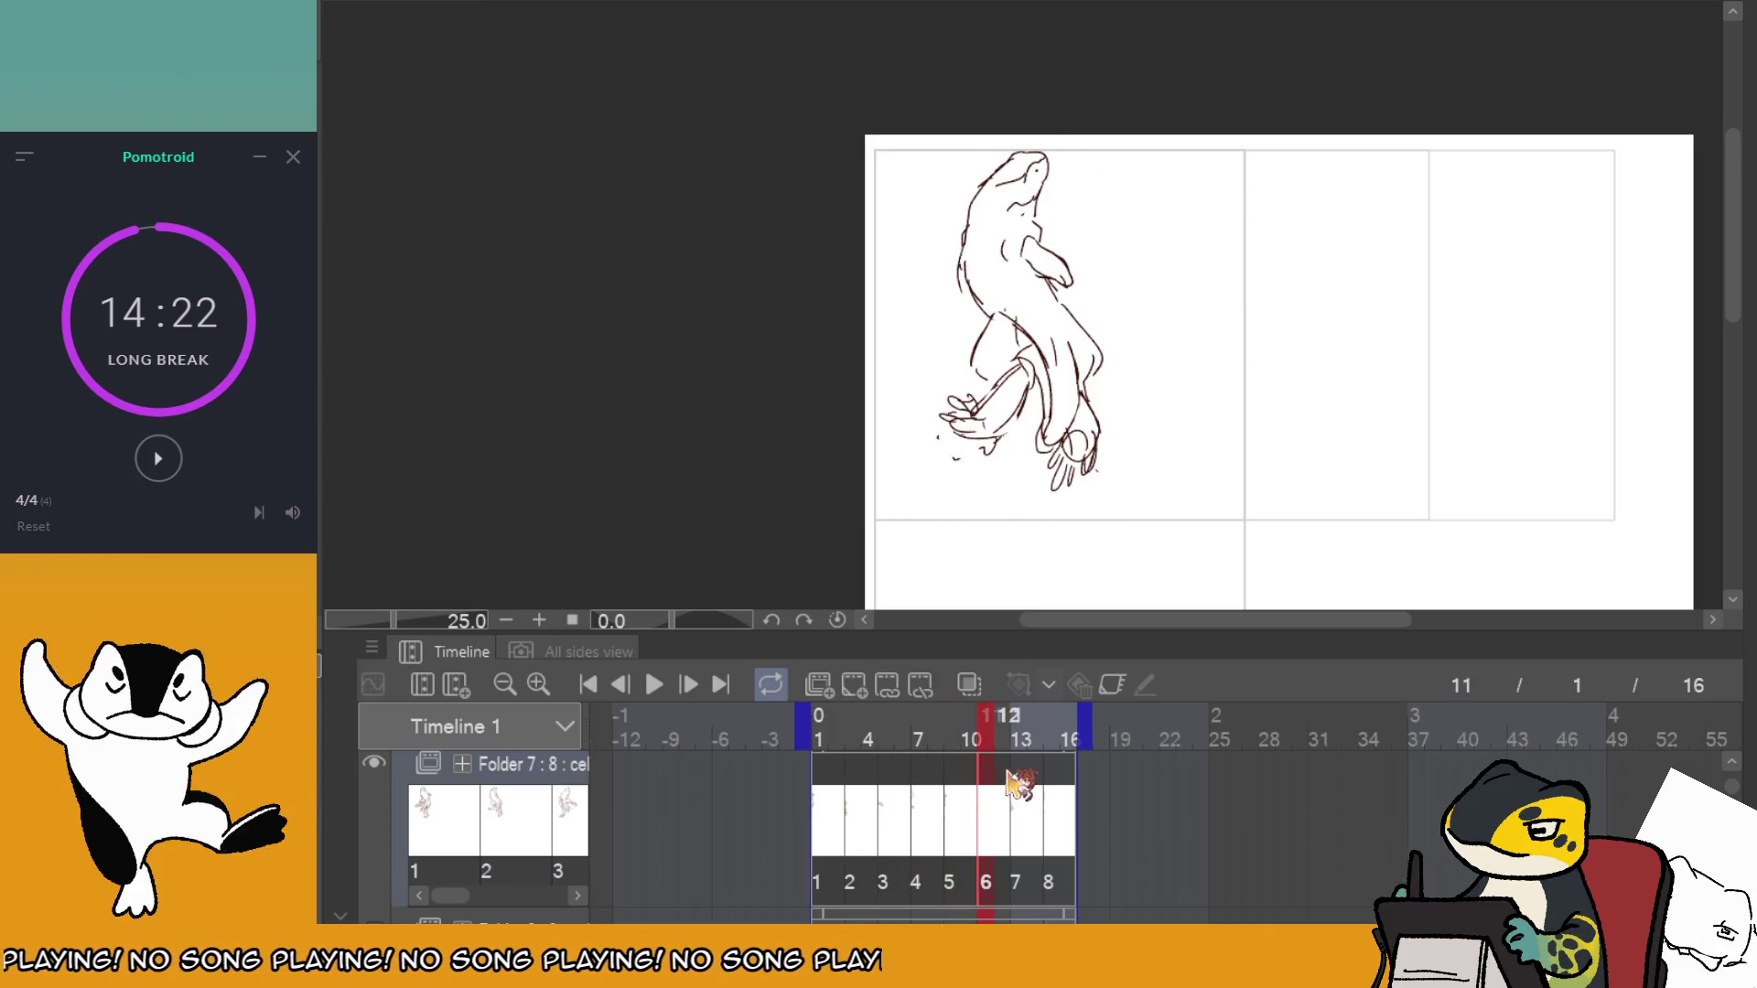
left_click(828, 787)
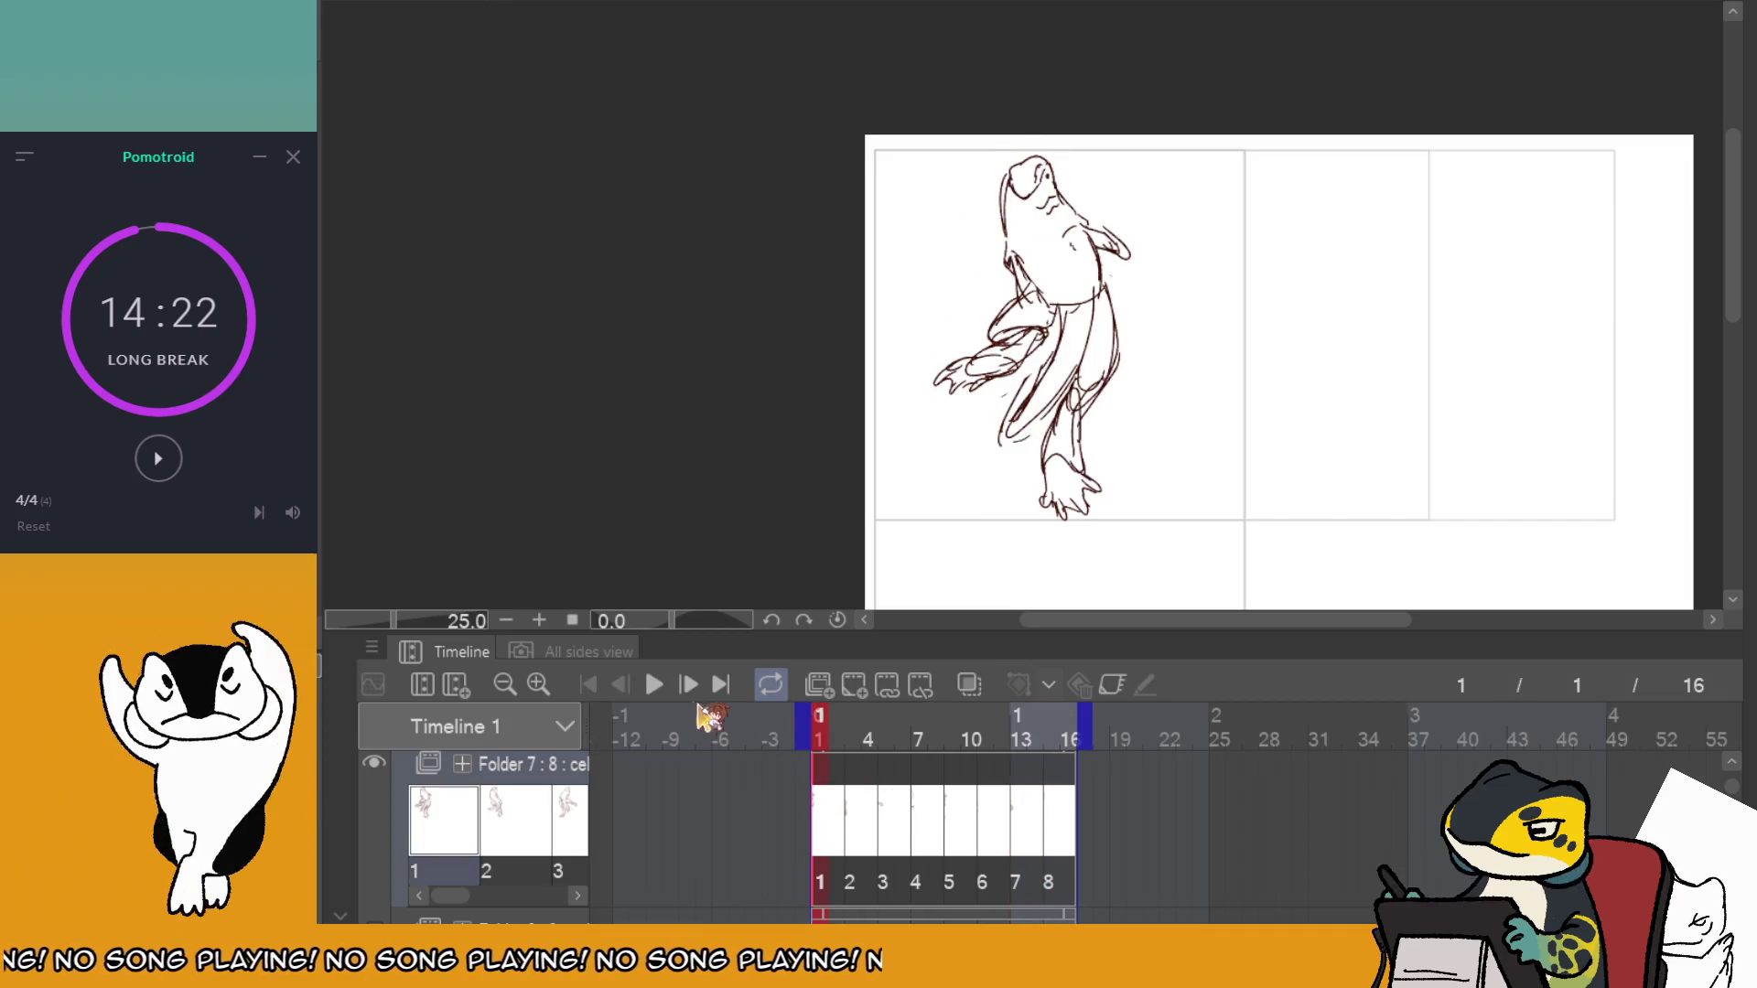
left_click(654, 685)
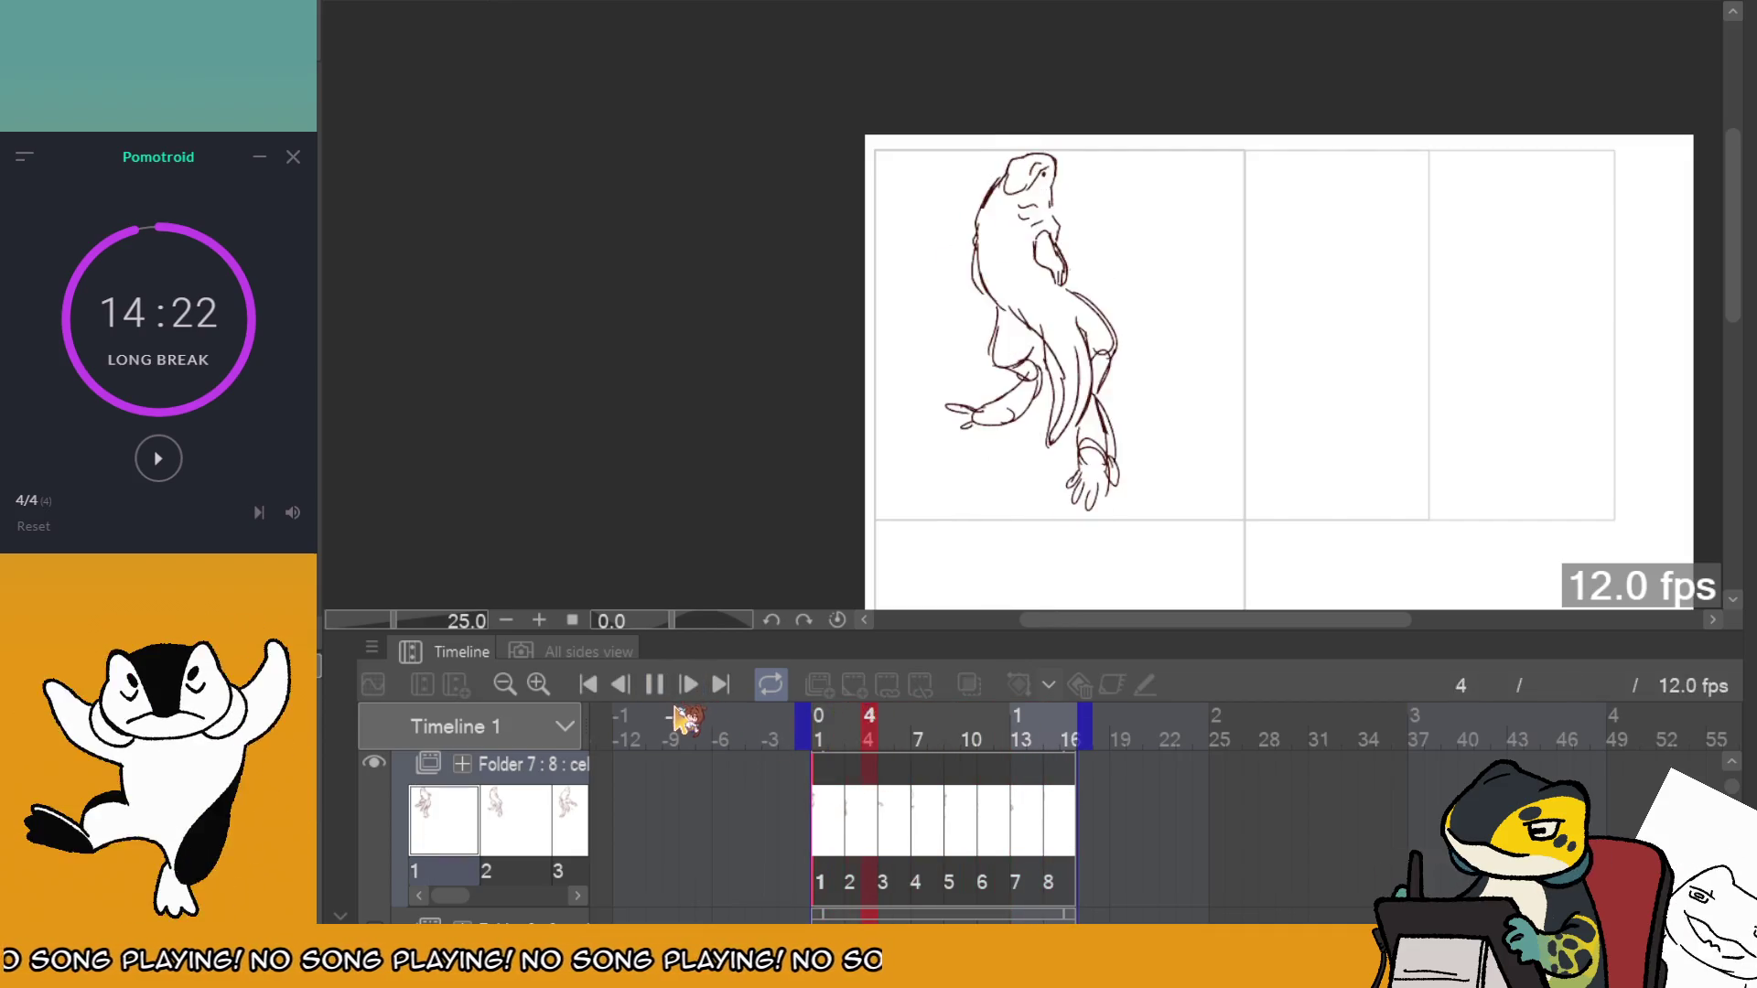
left_click(840, 790)
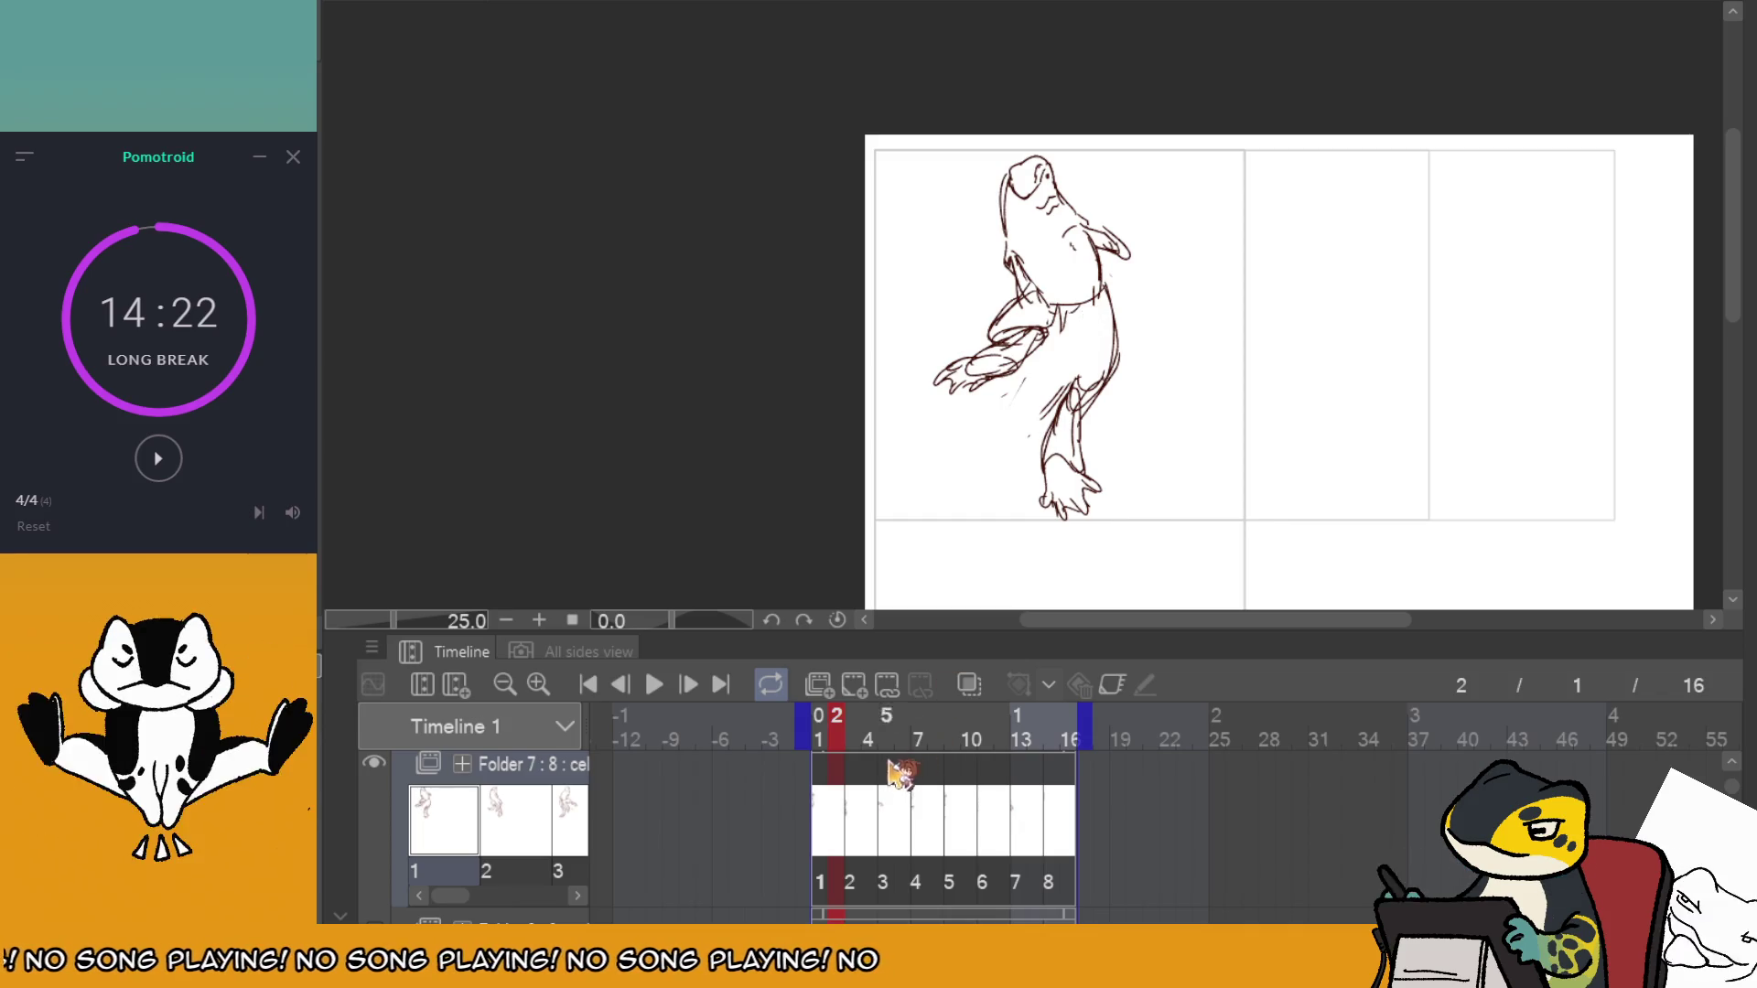
Step through to frame 7 and erase stray lines near the otter's leg.
key("Right")
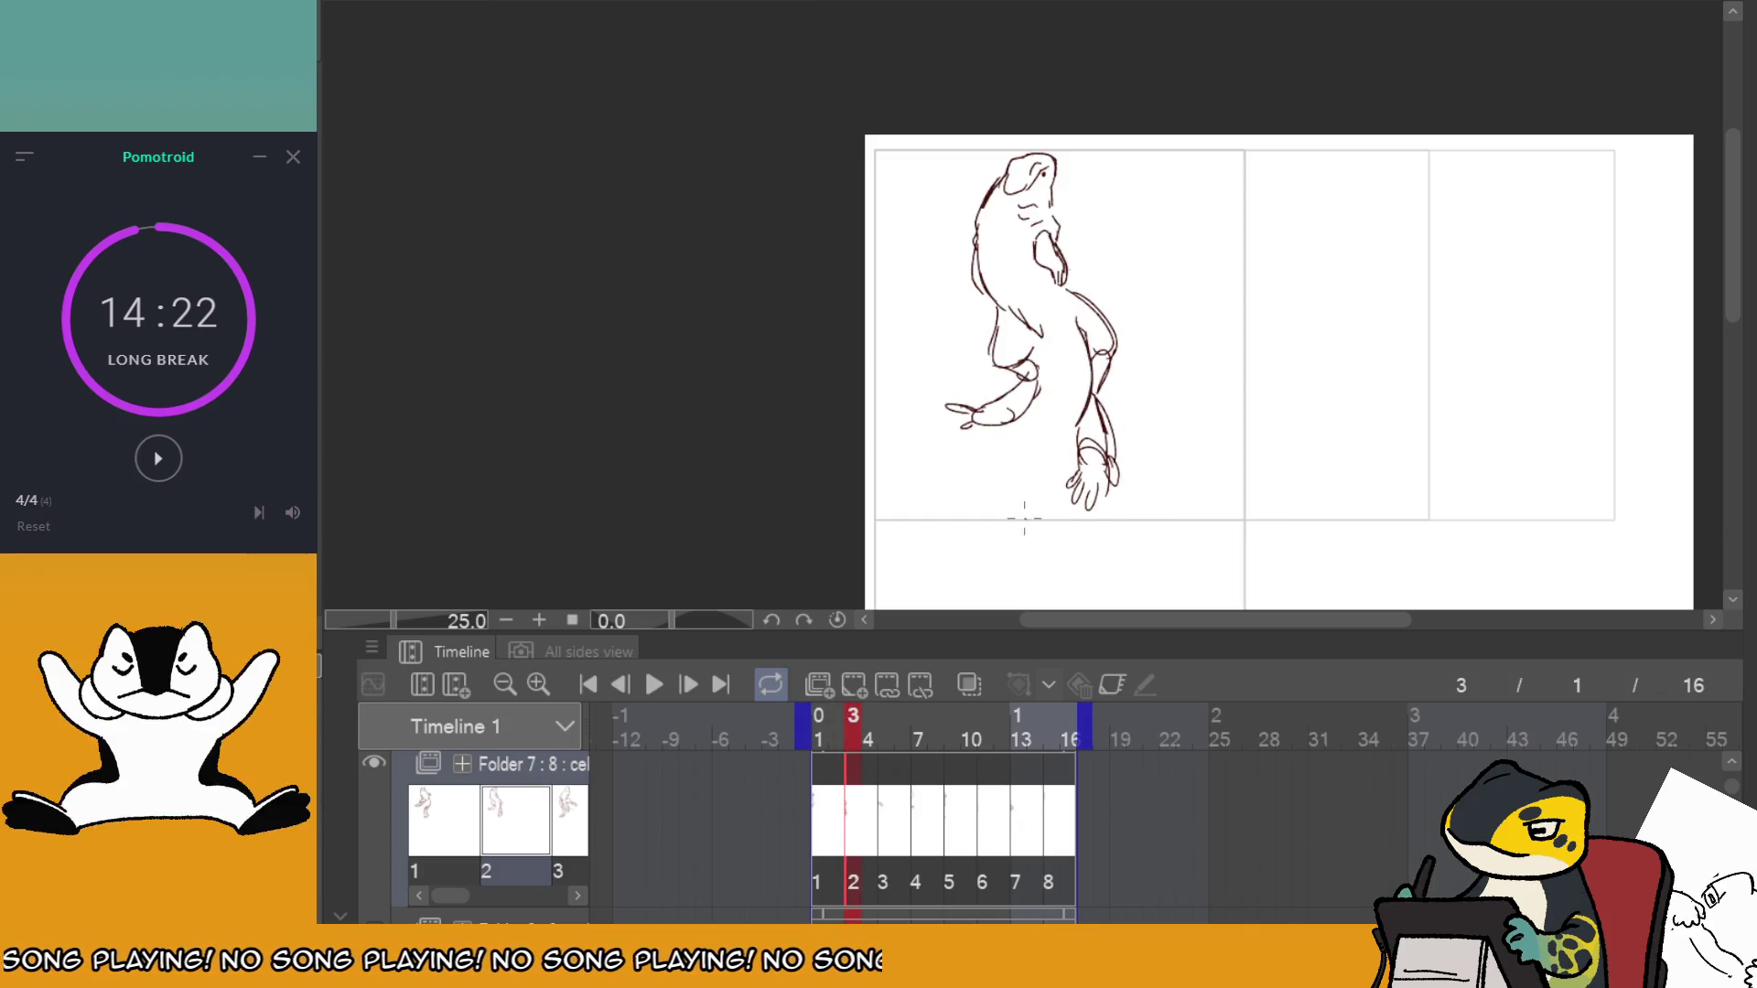
left_click(888, 772)
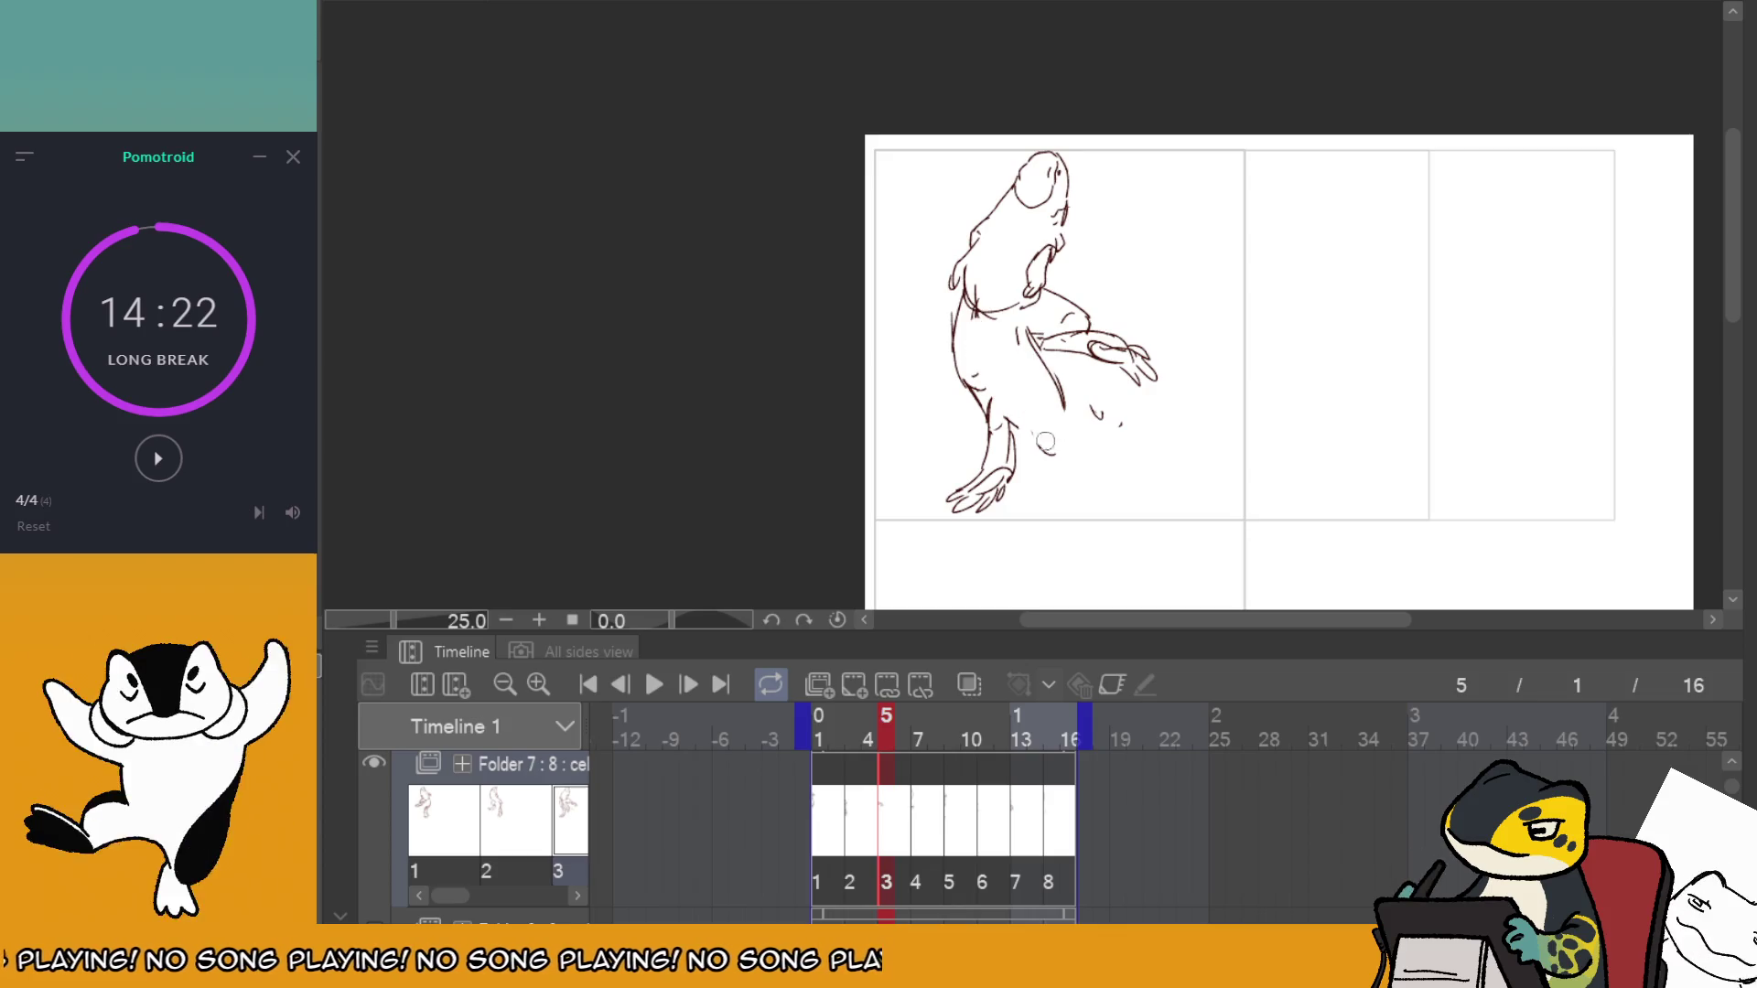
key("Right")
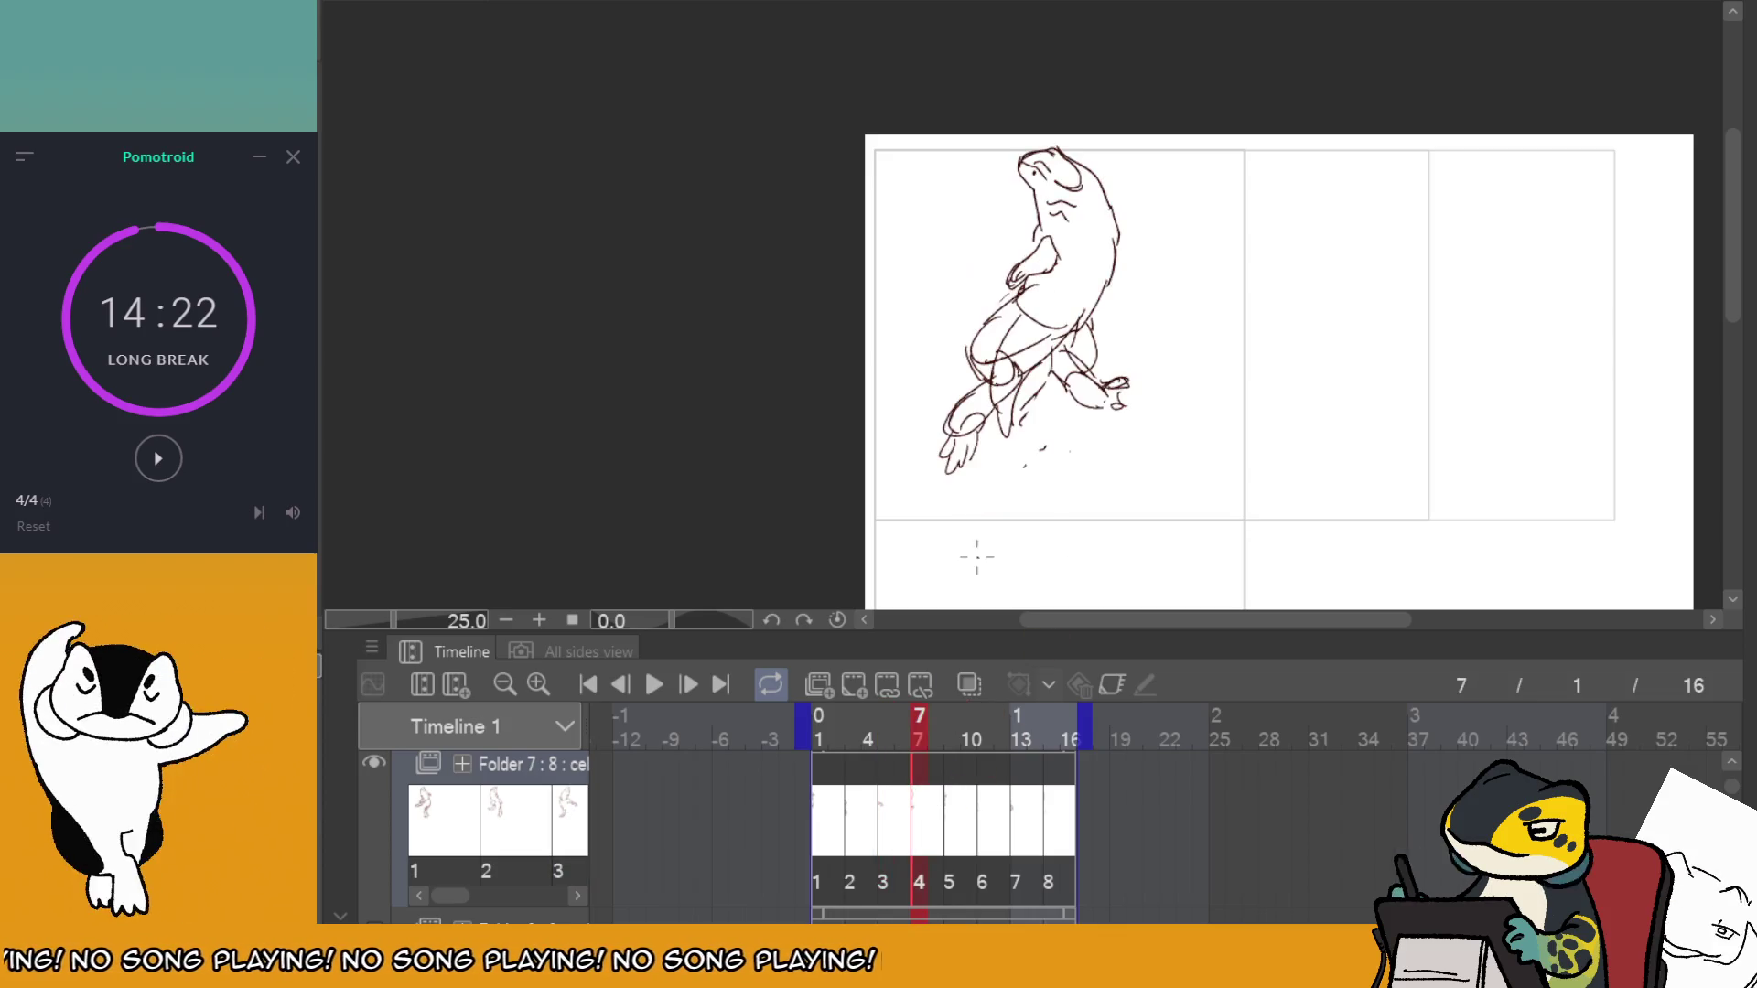
mouse_move(998, 403)
left_mouse_down()
mouse_move(1013, 440)
mouse_move(1042, 317)
mouse_move(1061, 355)
left_mouse_up()
key("Right")
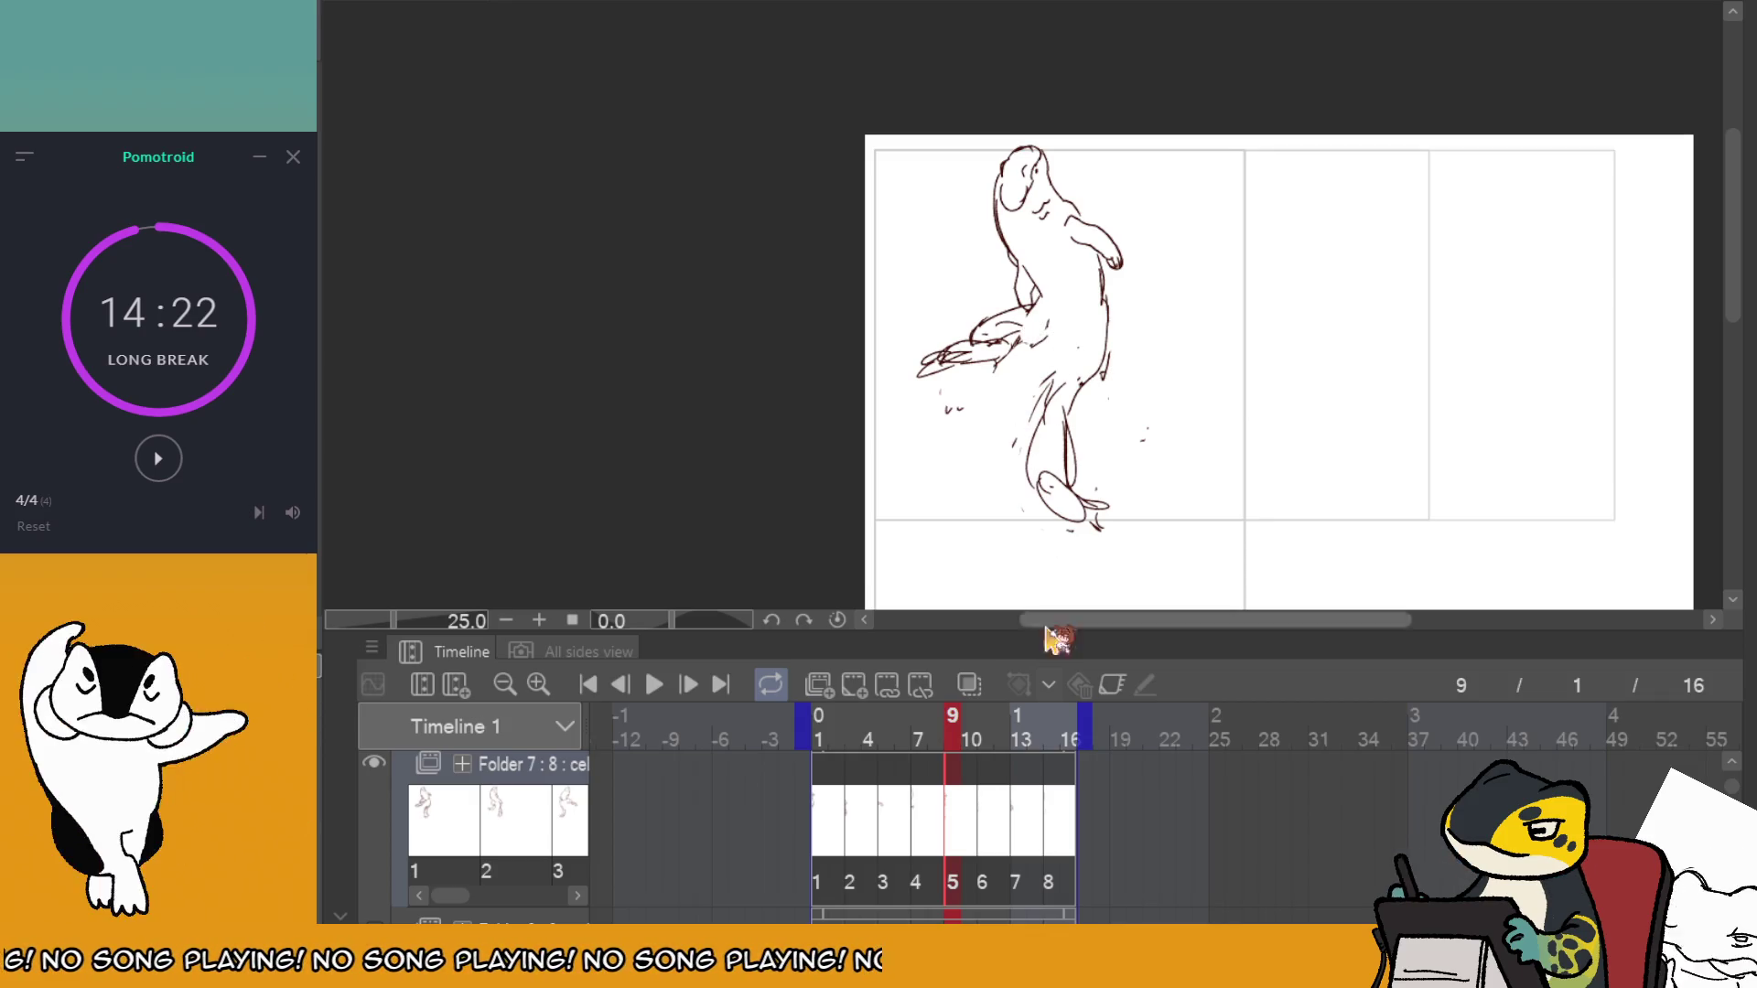
Step to frame 15, erase its stray leg strokes, and replay from frame 1.
left_click(989, 773)
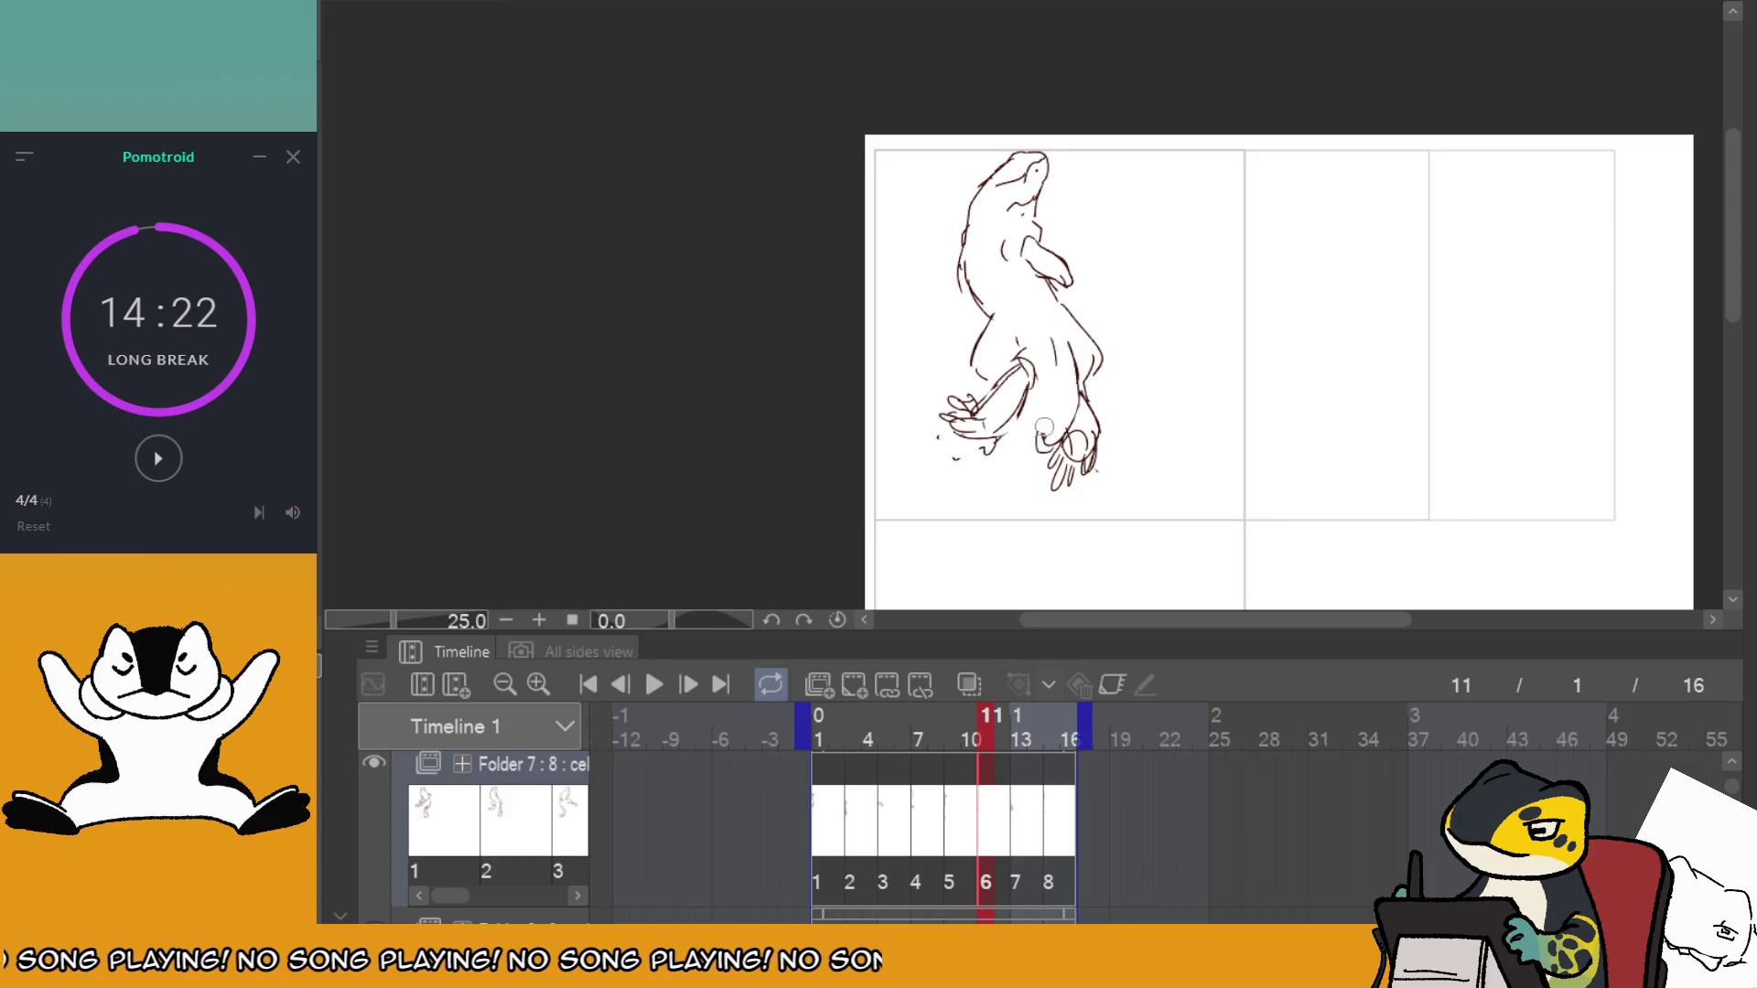
left_click(1017, 798)
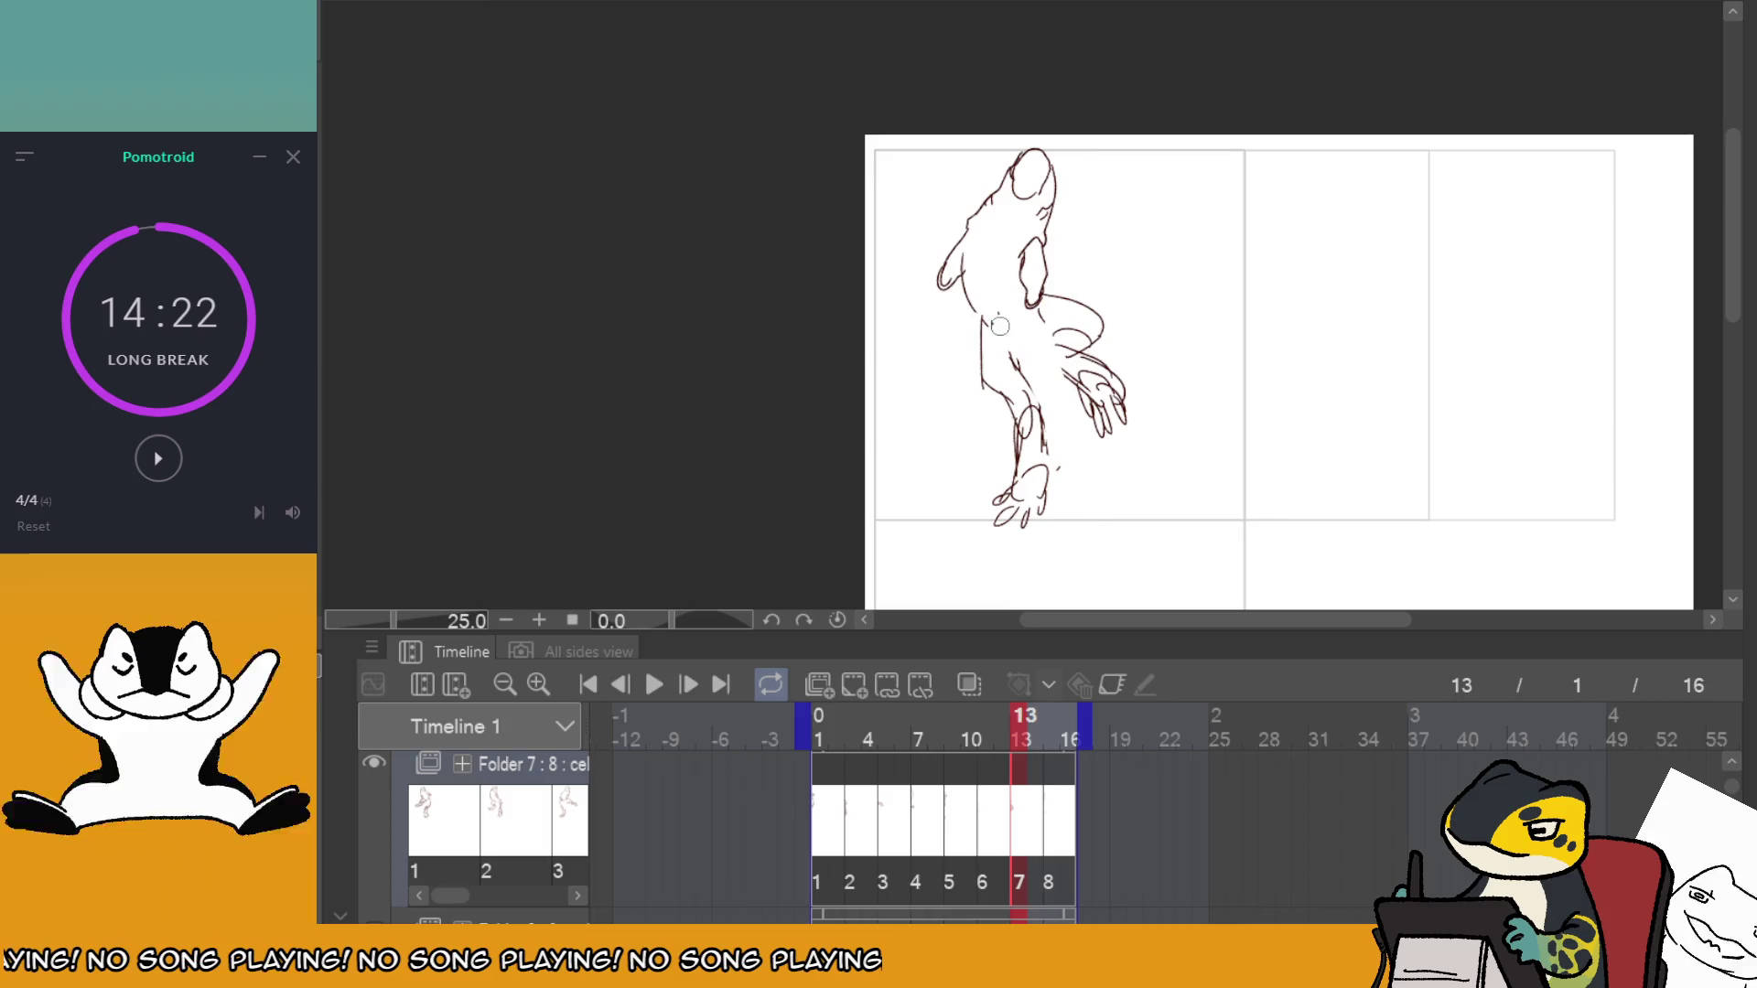
left_click(1052, 797)
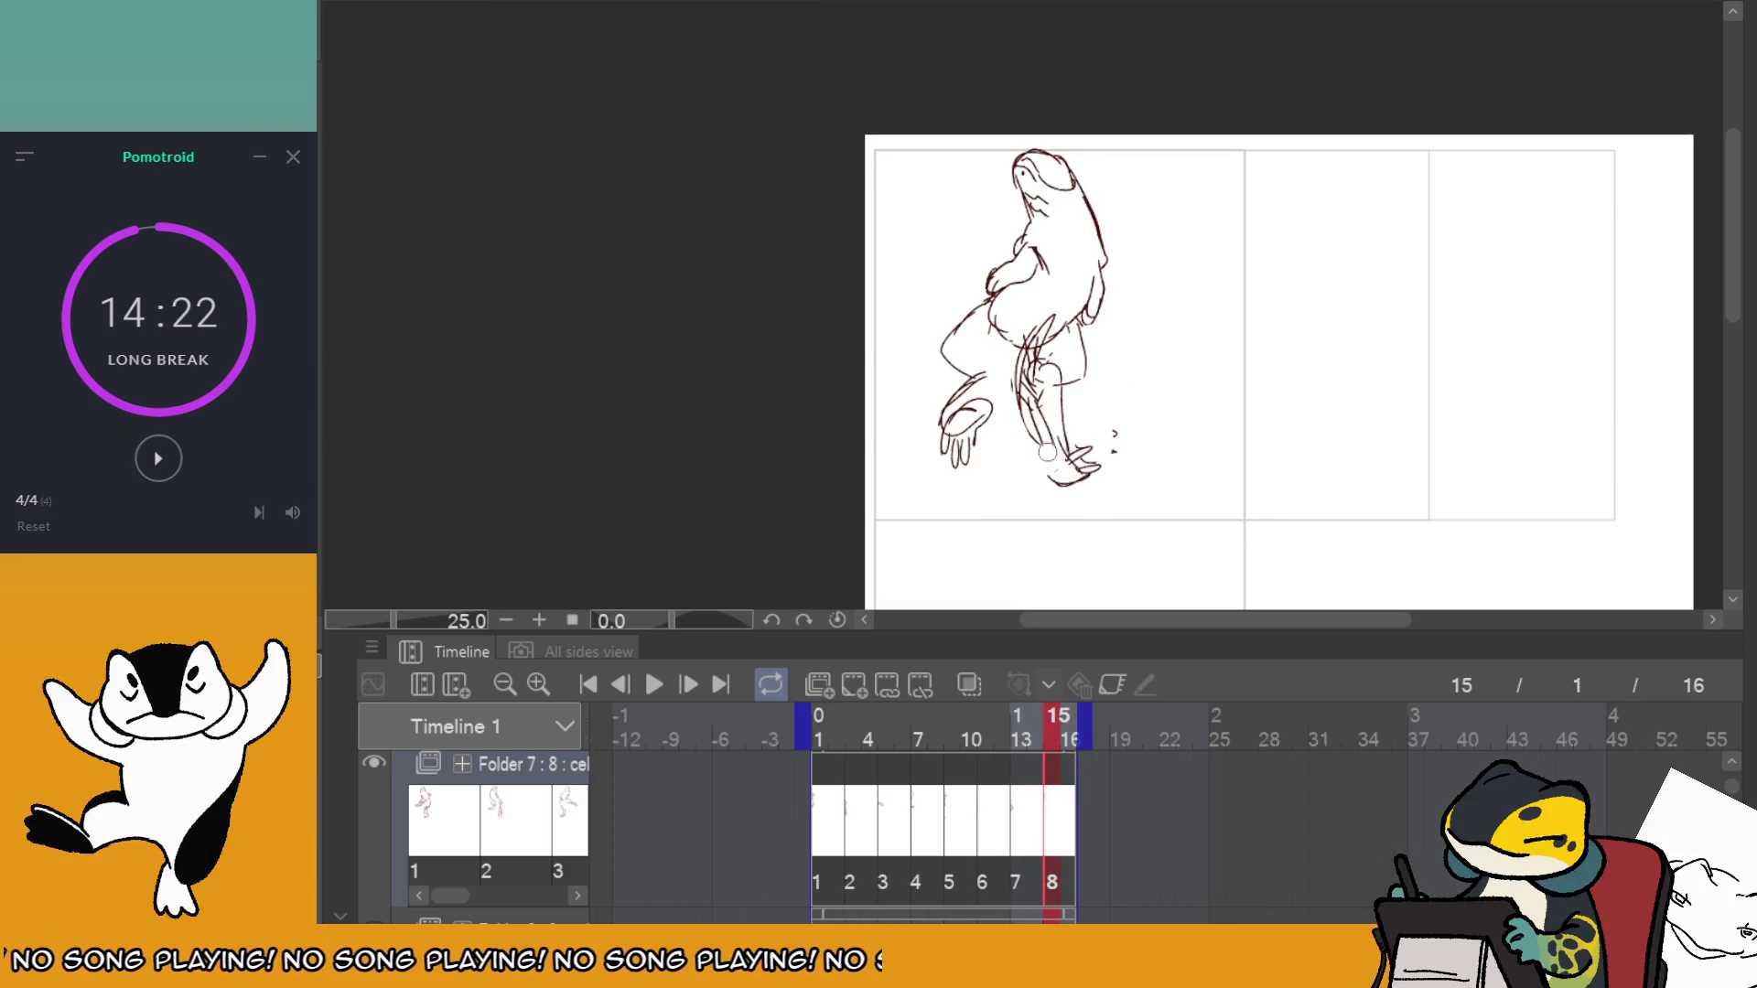
left_click_drag(1048, 452, 1025, 392)
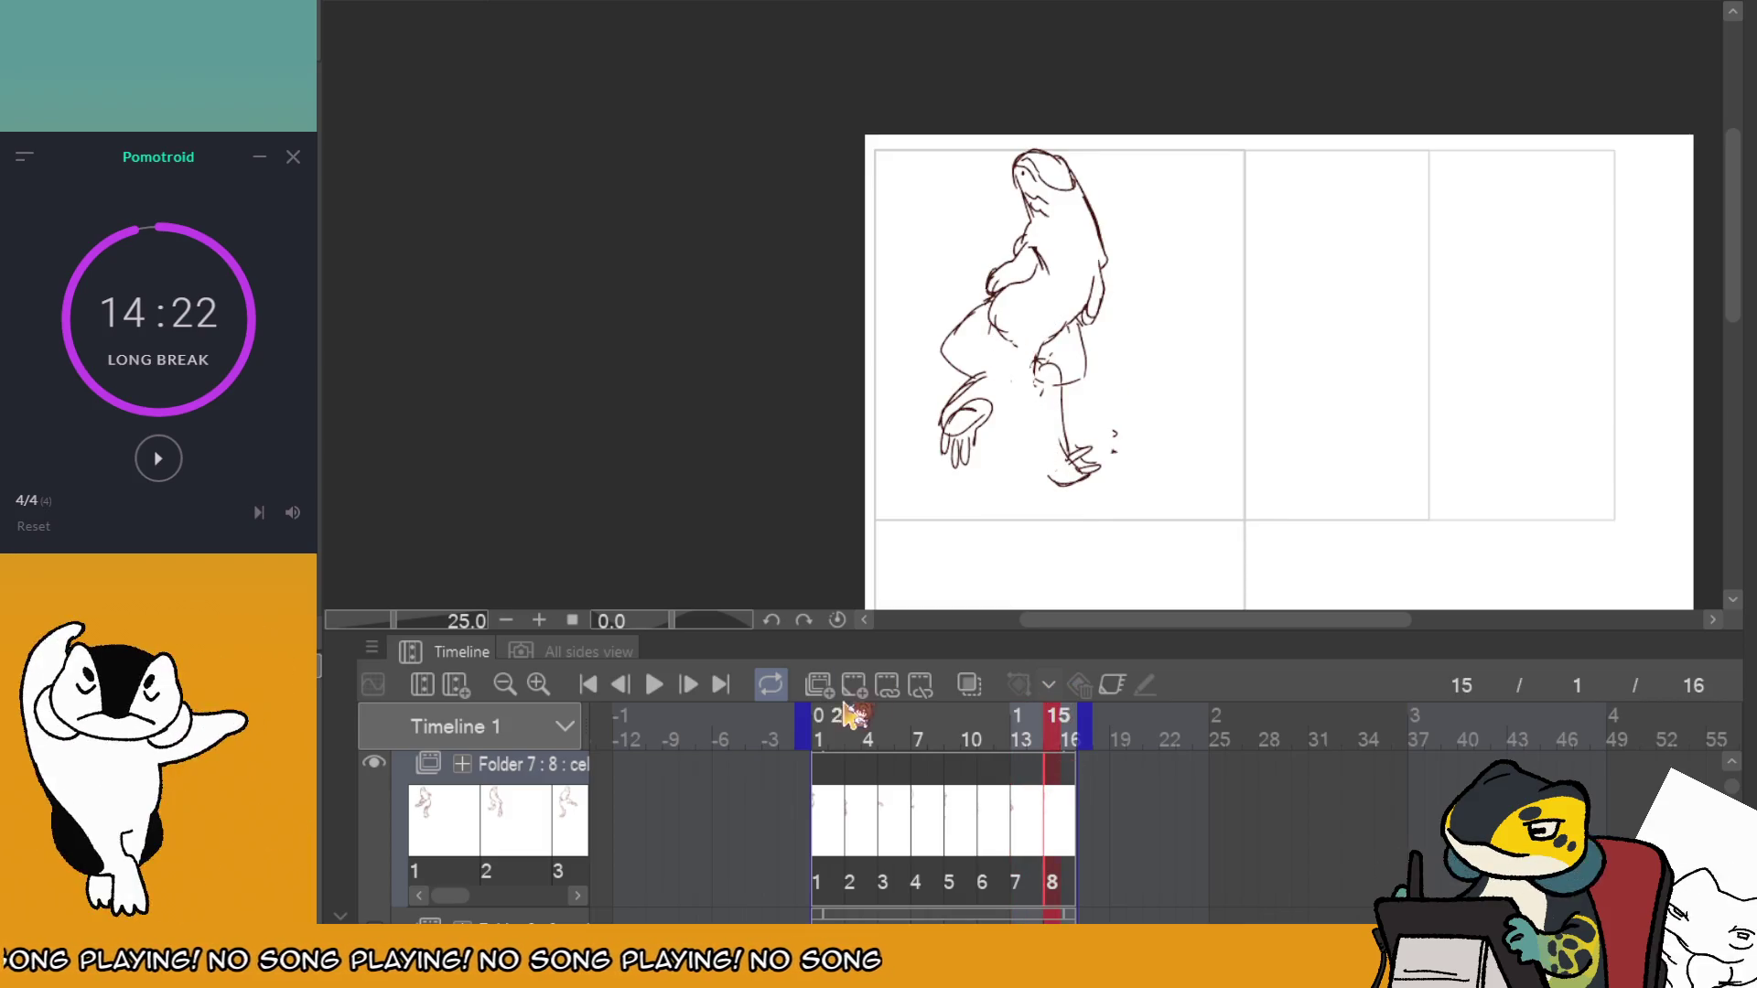
left_click(828, 791)
left_click(657, 685)
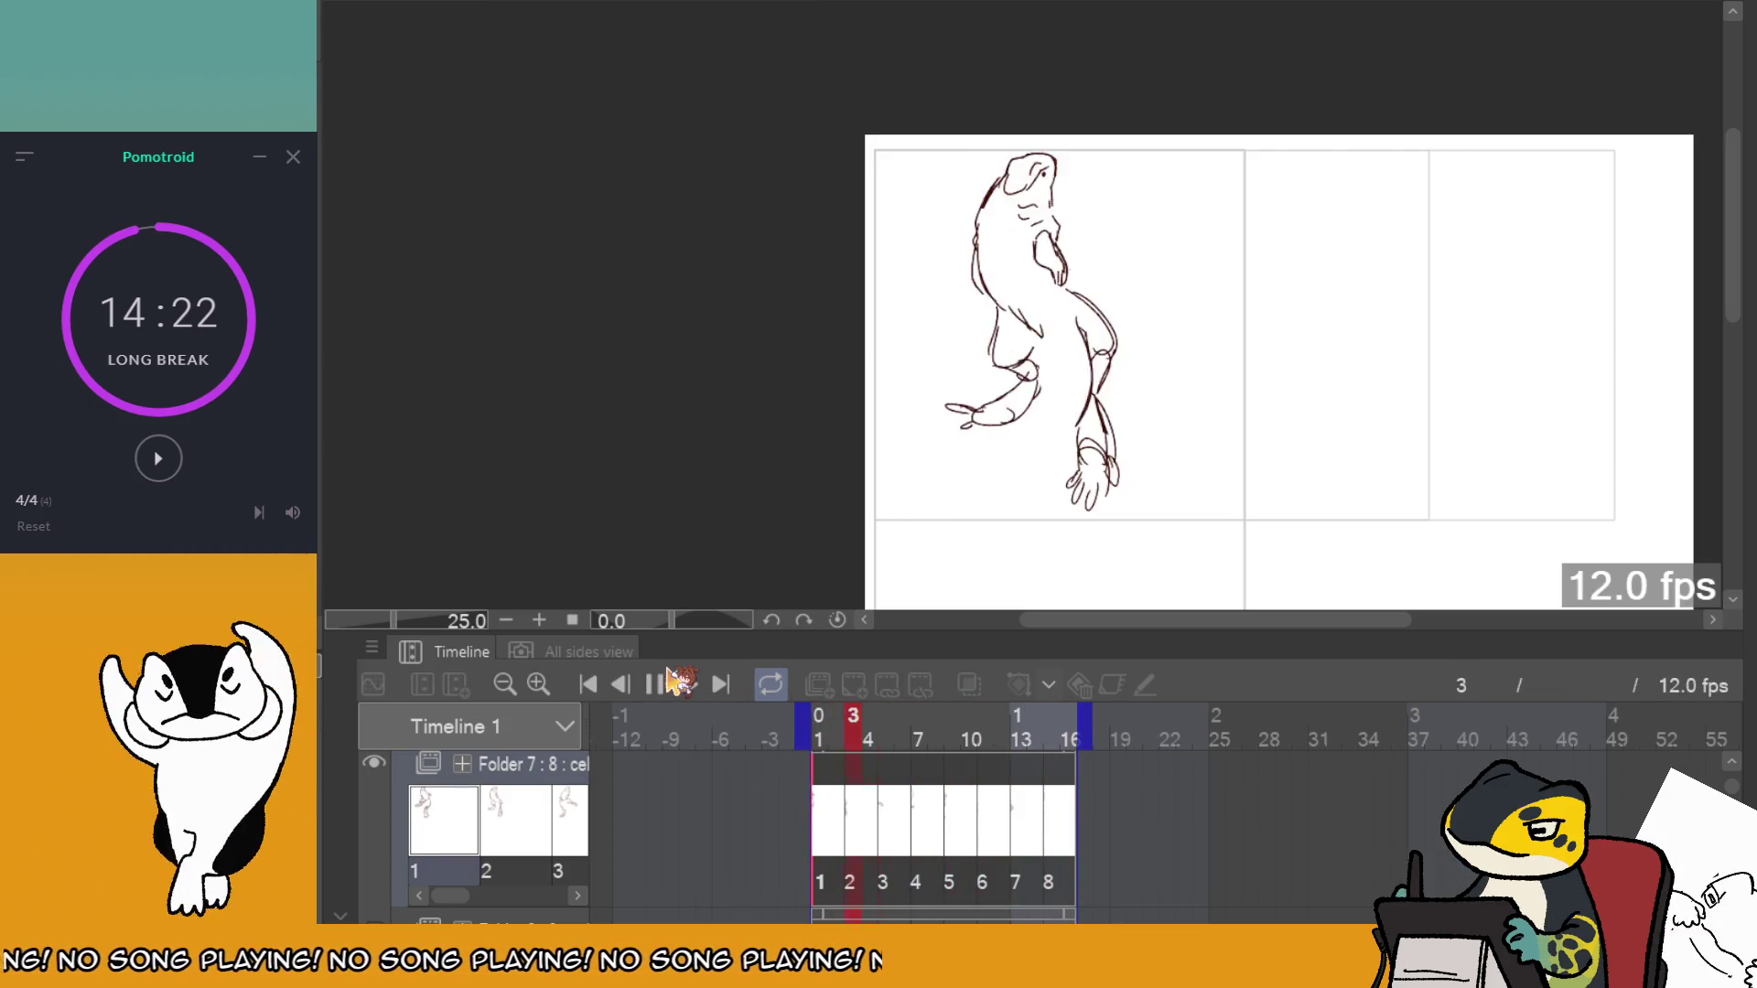
Scrub to frame 12, replay the loop from frame 1, then stop and select the first panel.
left_click_drag(956, 773, 1059, 784)
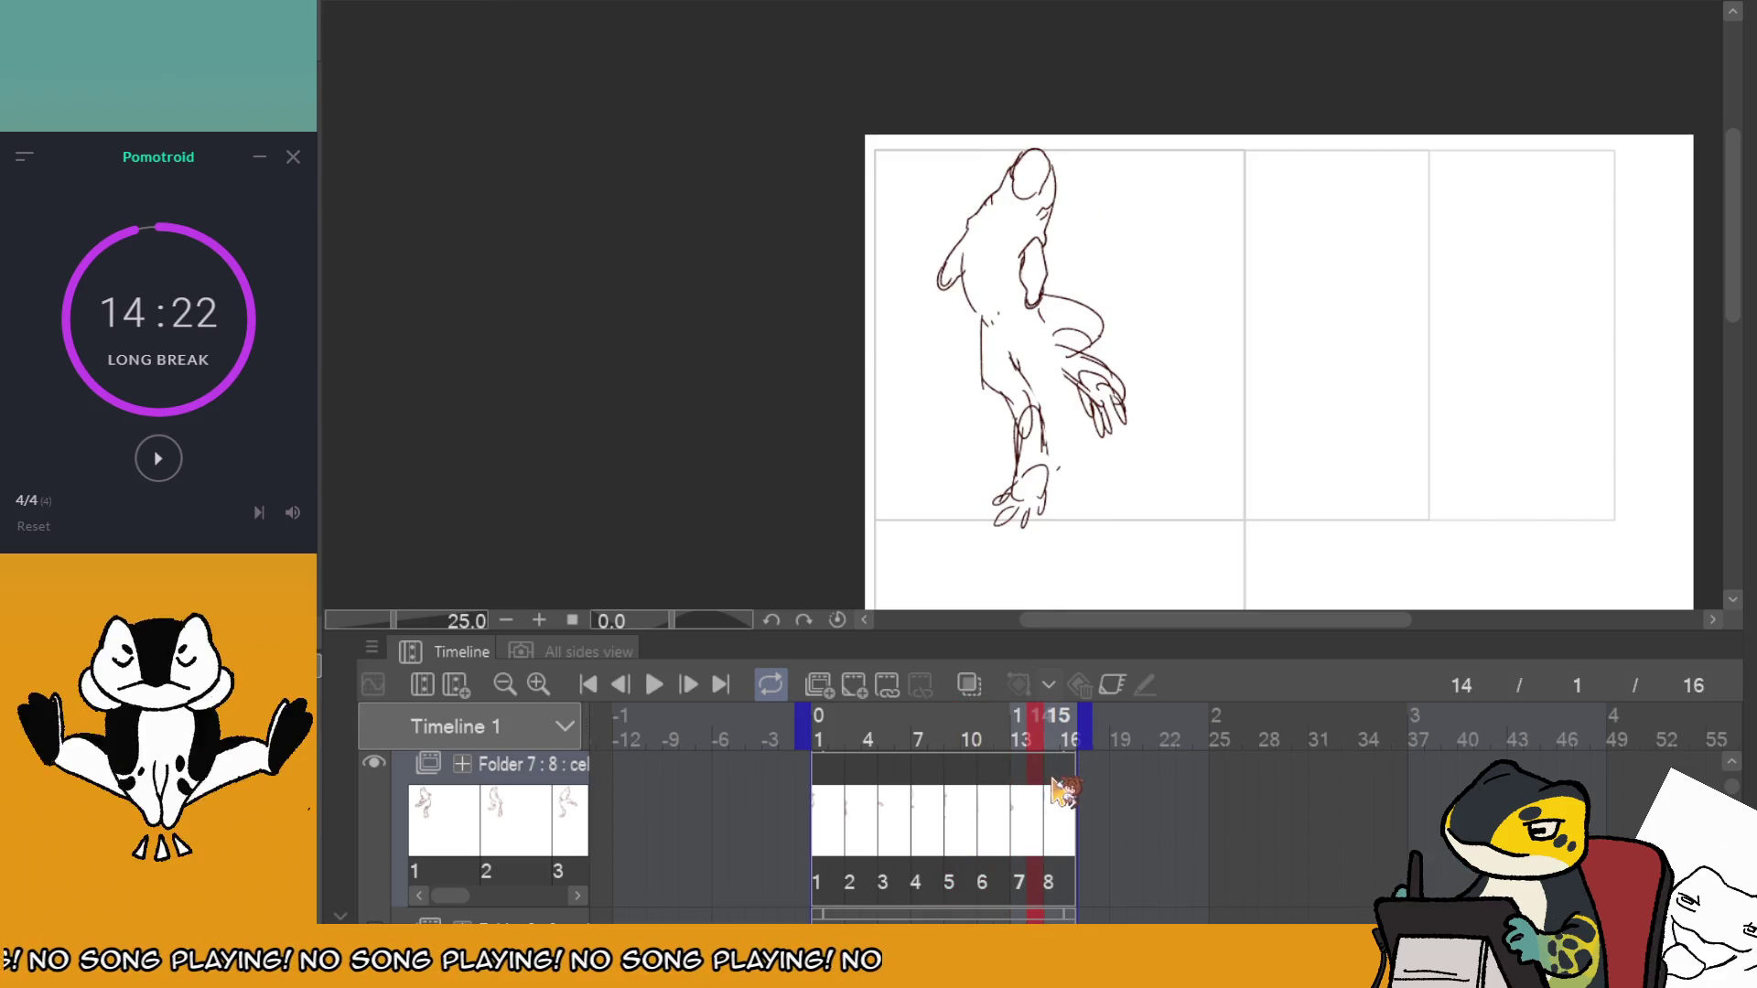
left_click_drag(1062, 788, 819, 780)
left_click(656, 684)
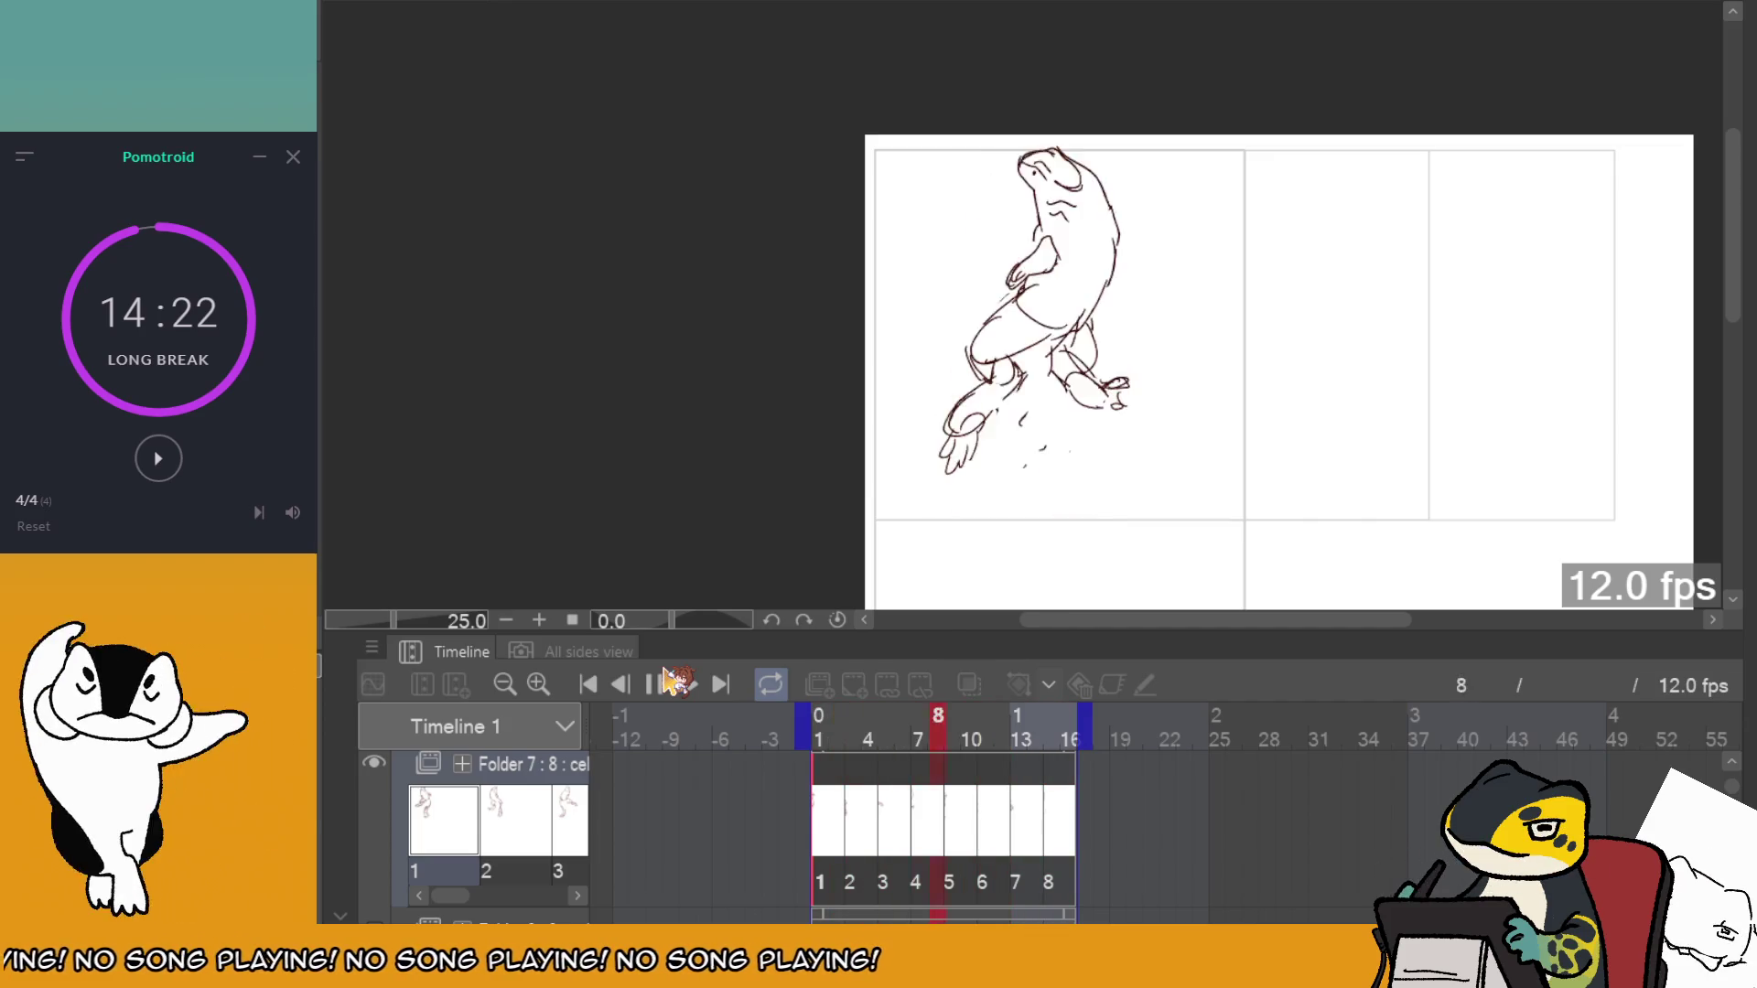
scroll(1155, 217, "down", 2)
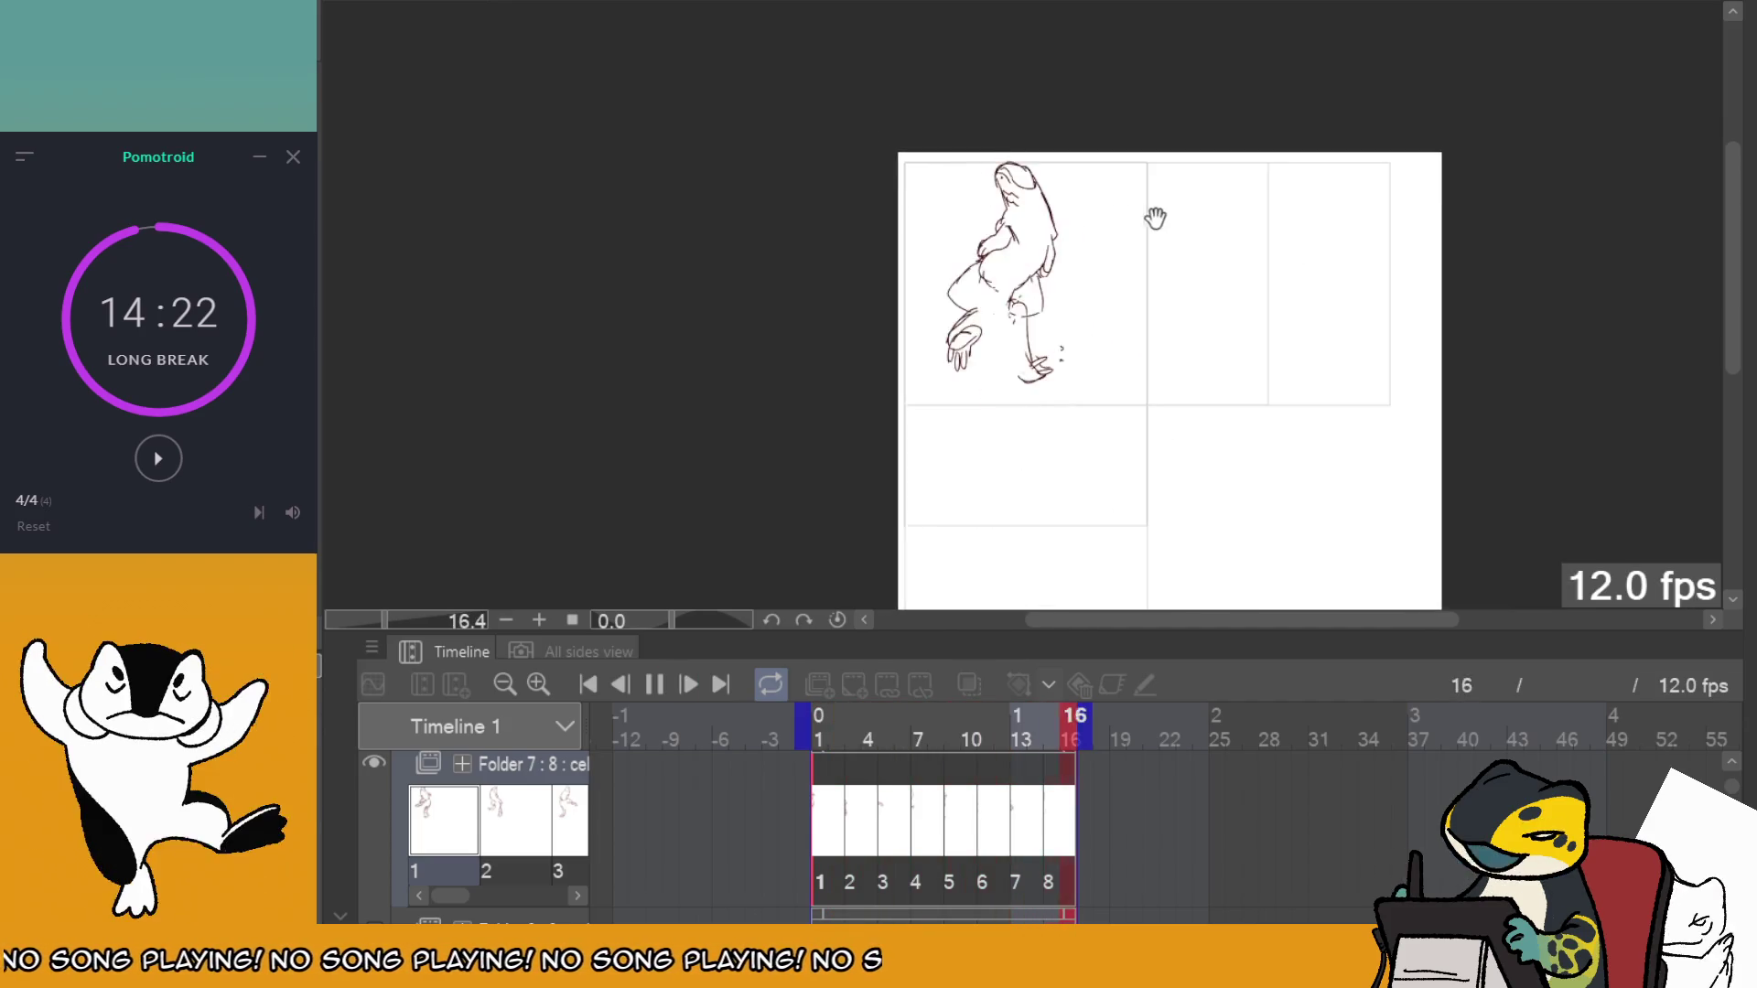
scroll(1154, 217, "up", 1)
scroll(1155, 218, "up", 1)
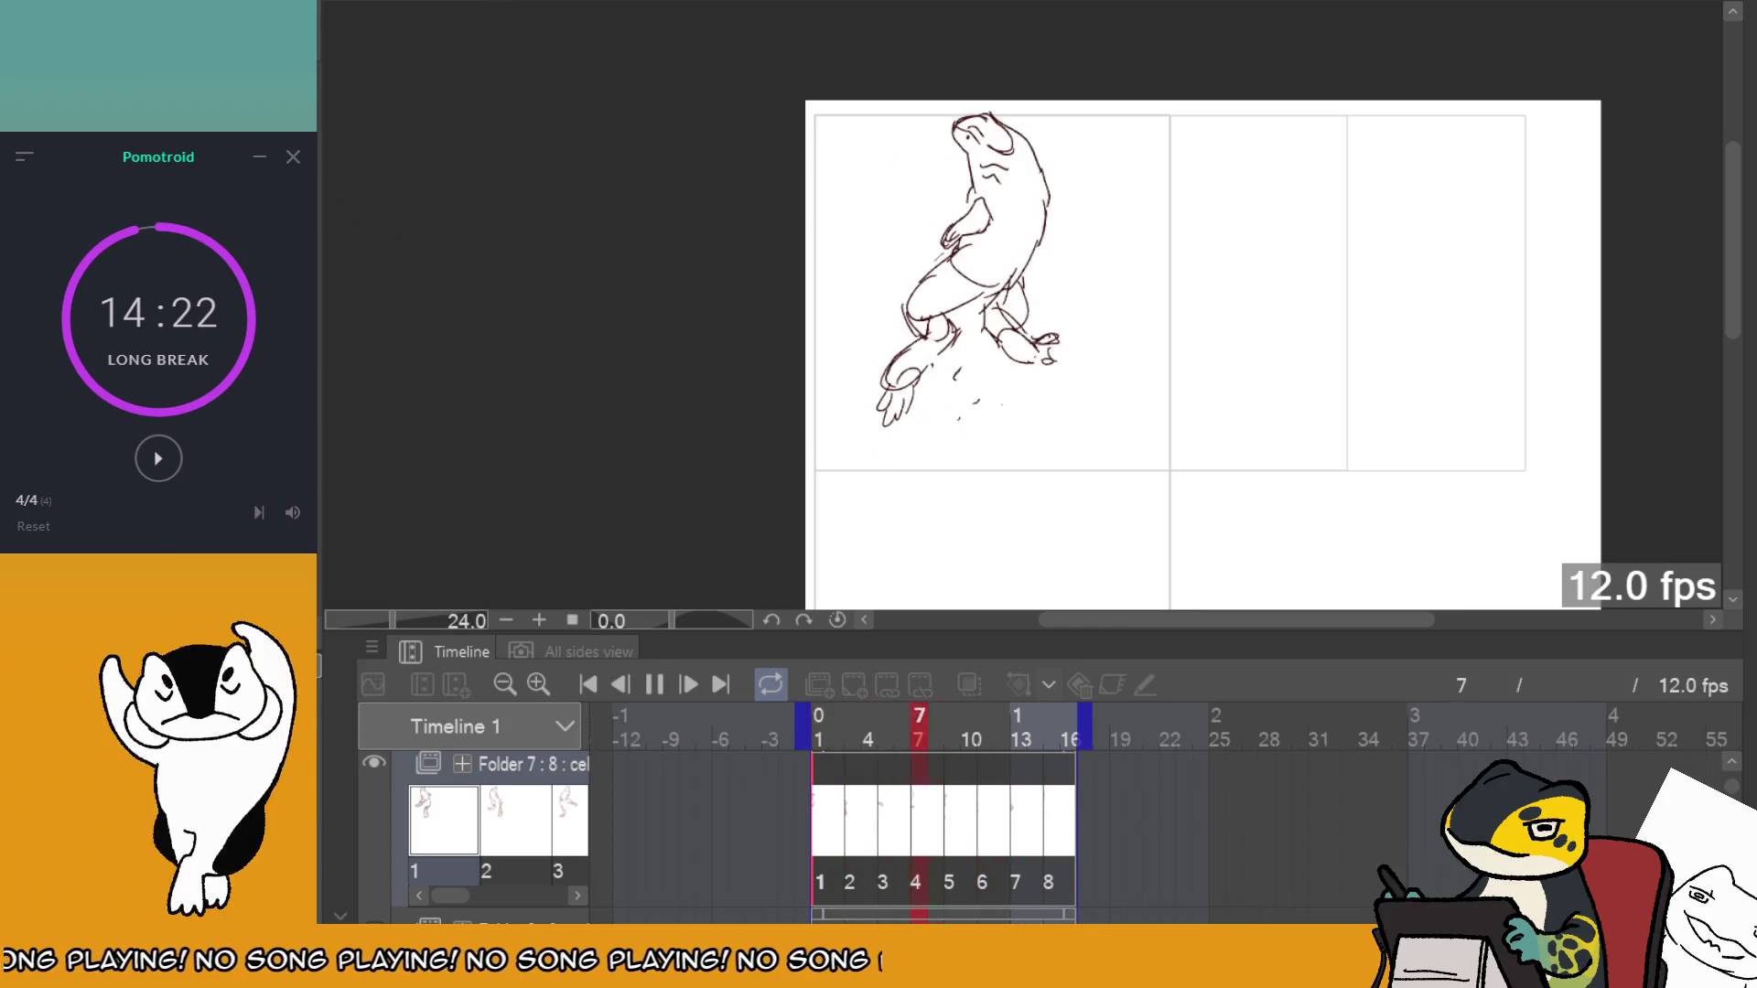
key("space")
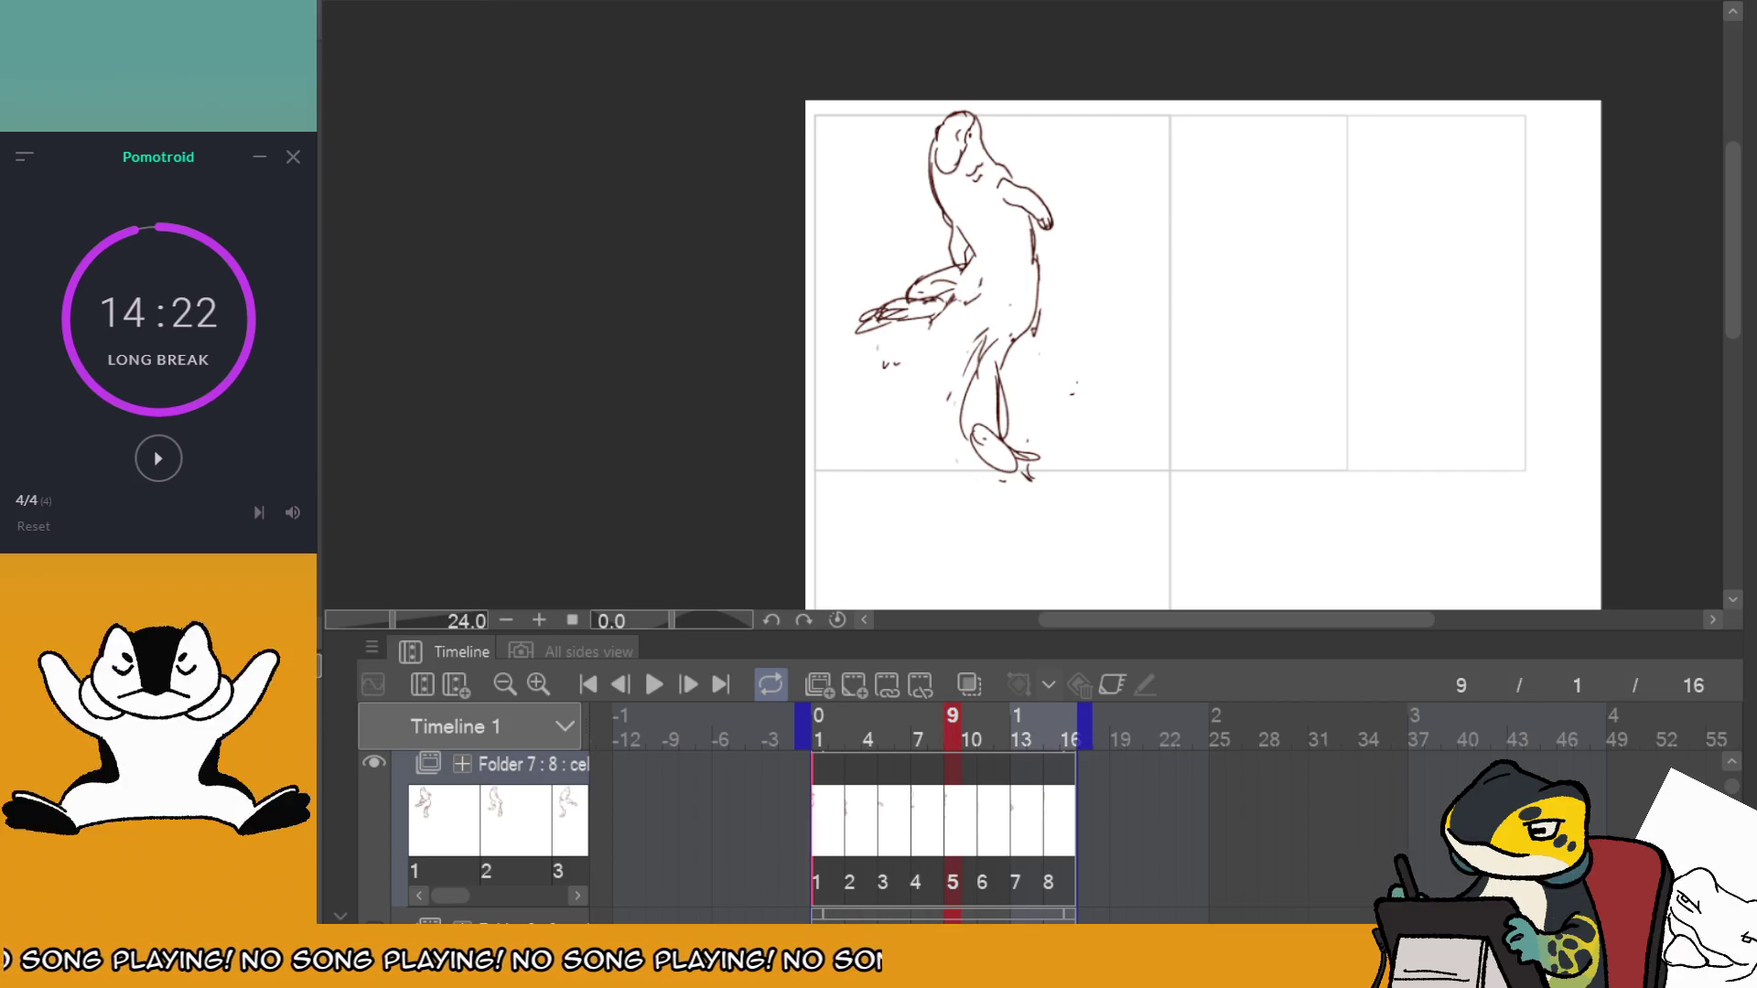
left_click_drag(830, 107, 1130, 505)
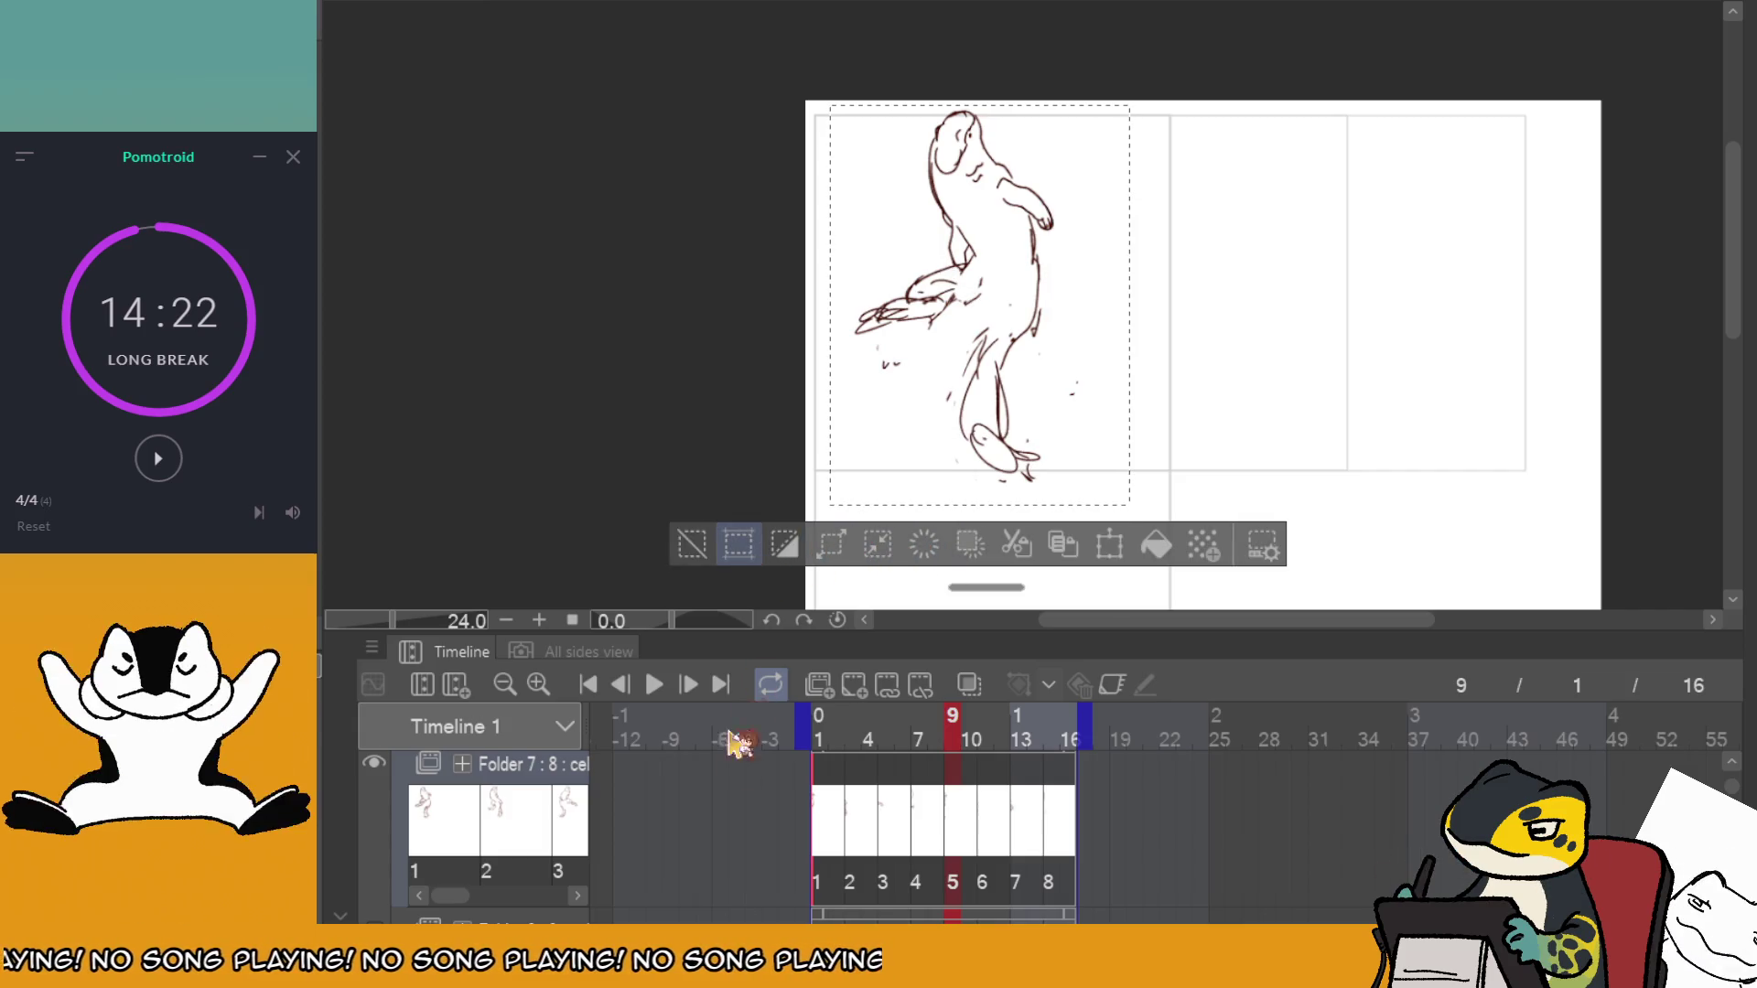
left_click(619, 685)
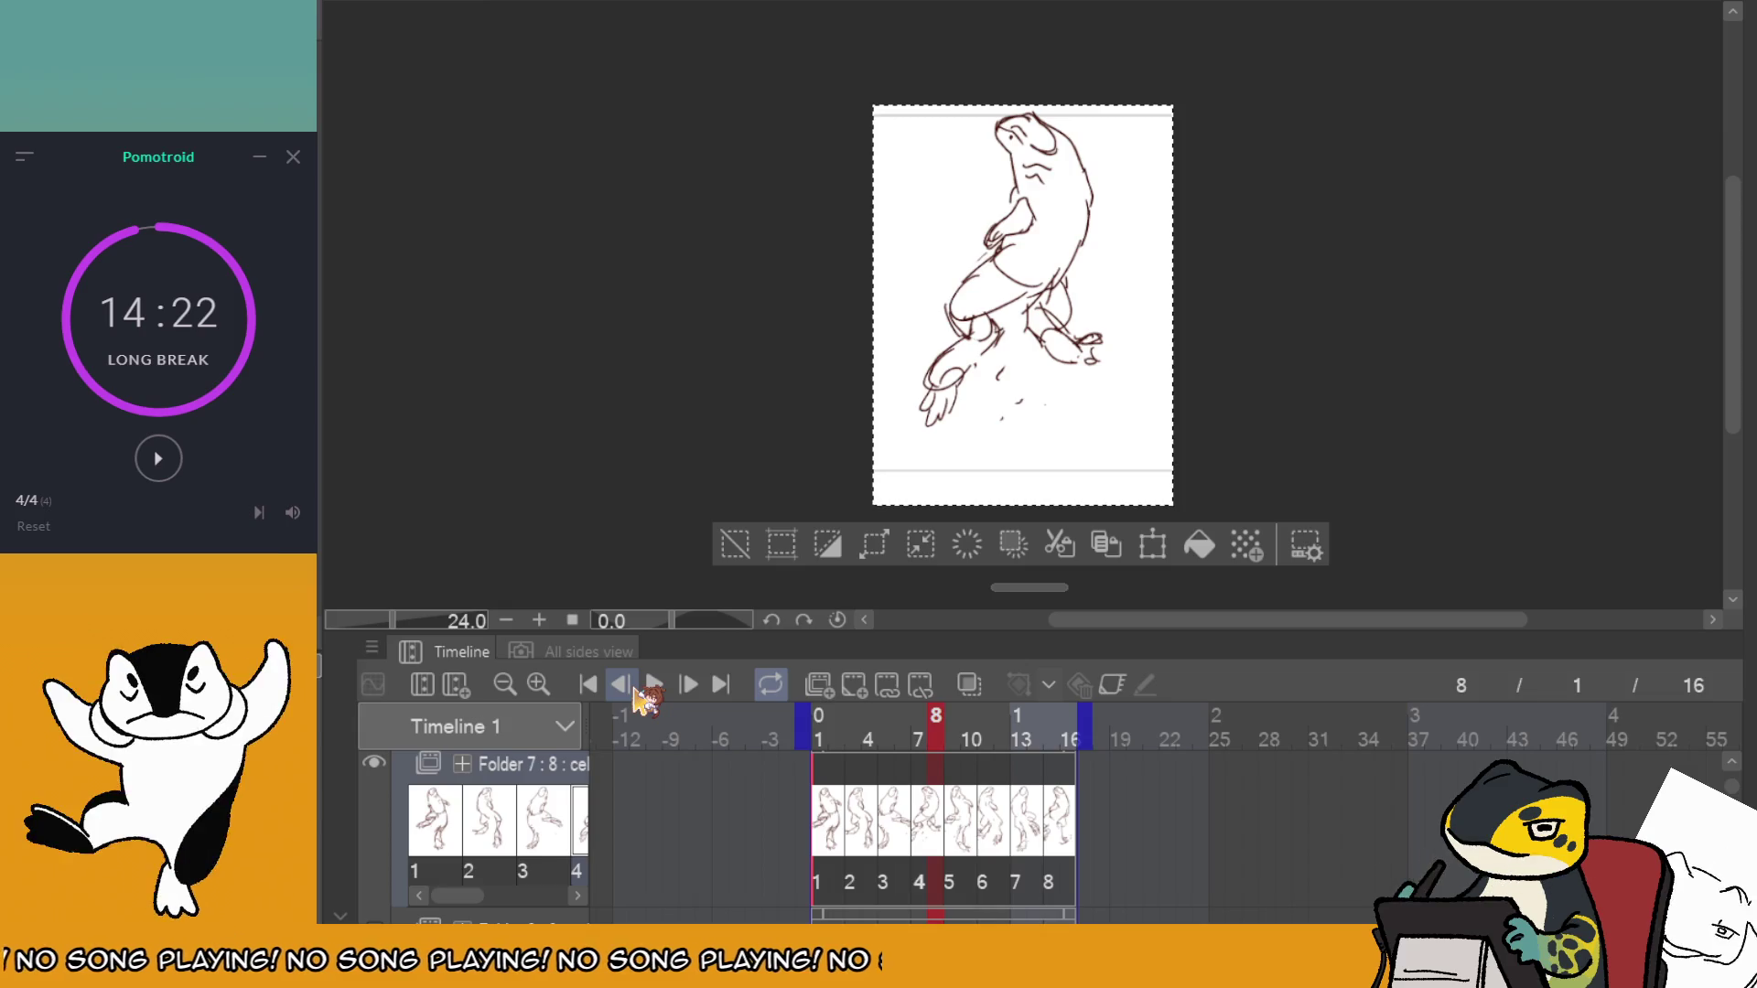
left_click(652, 686)
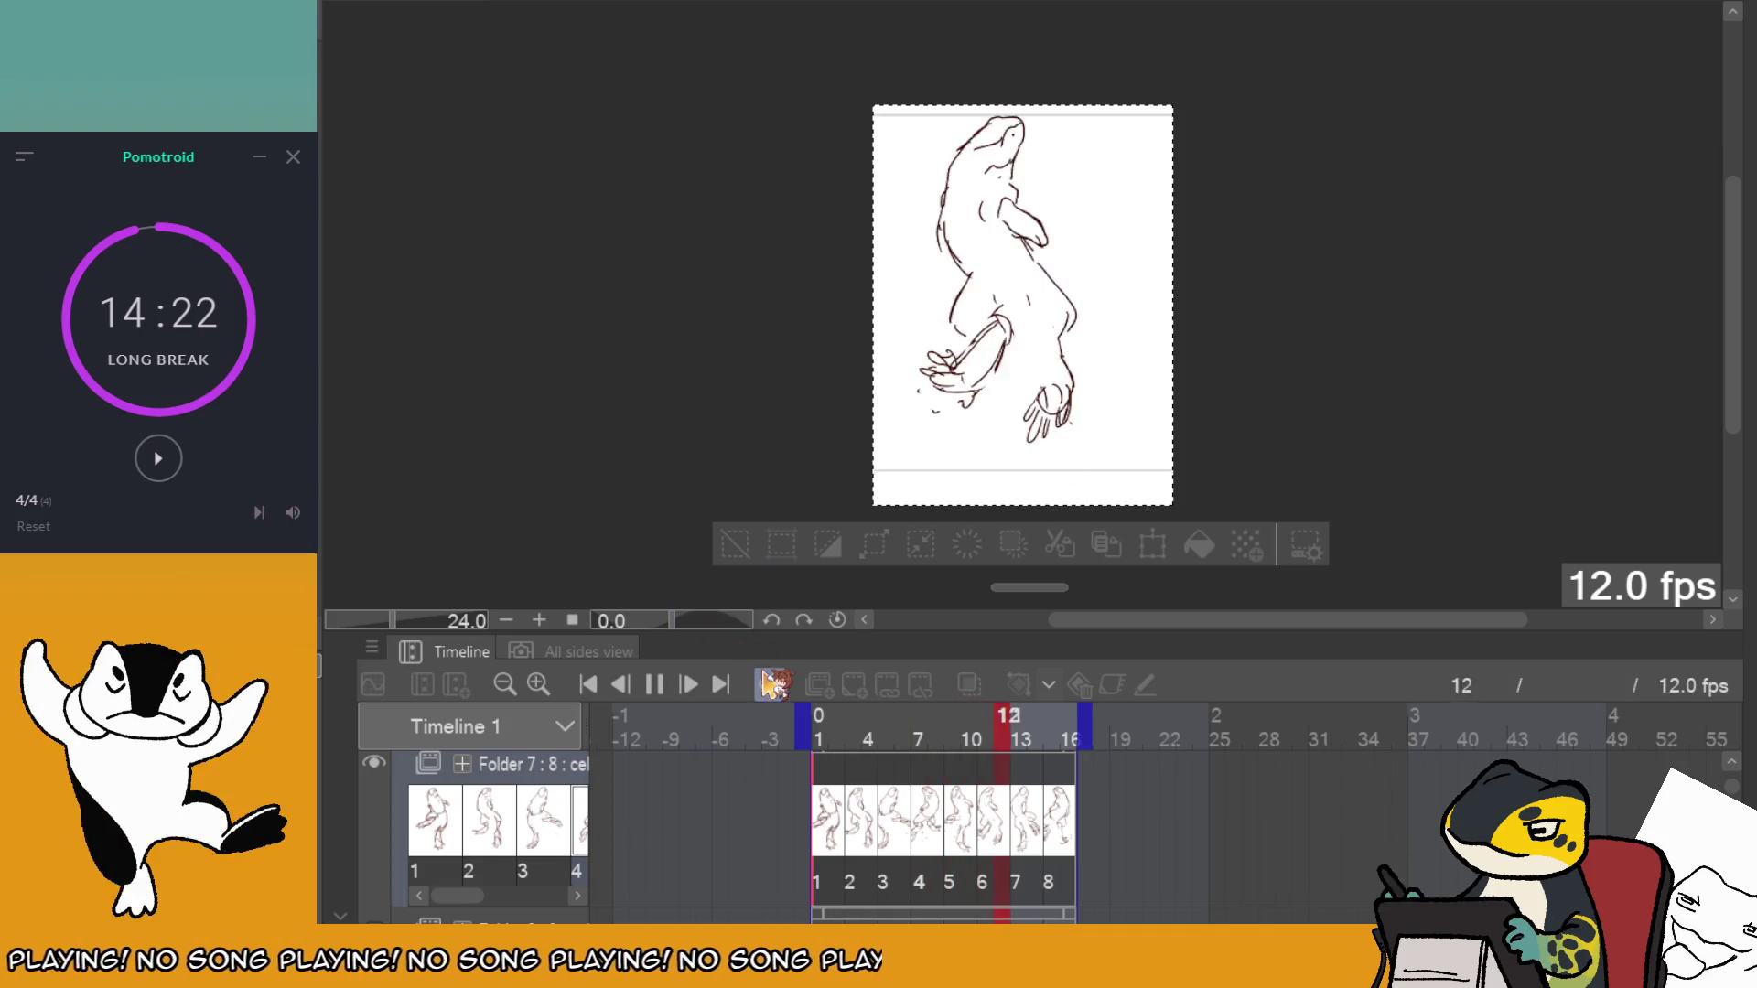
left_click(653, 684)
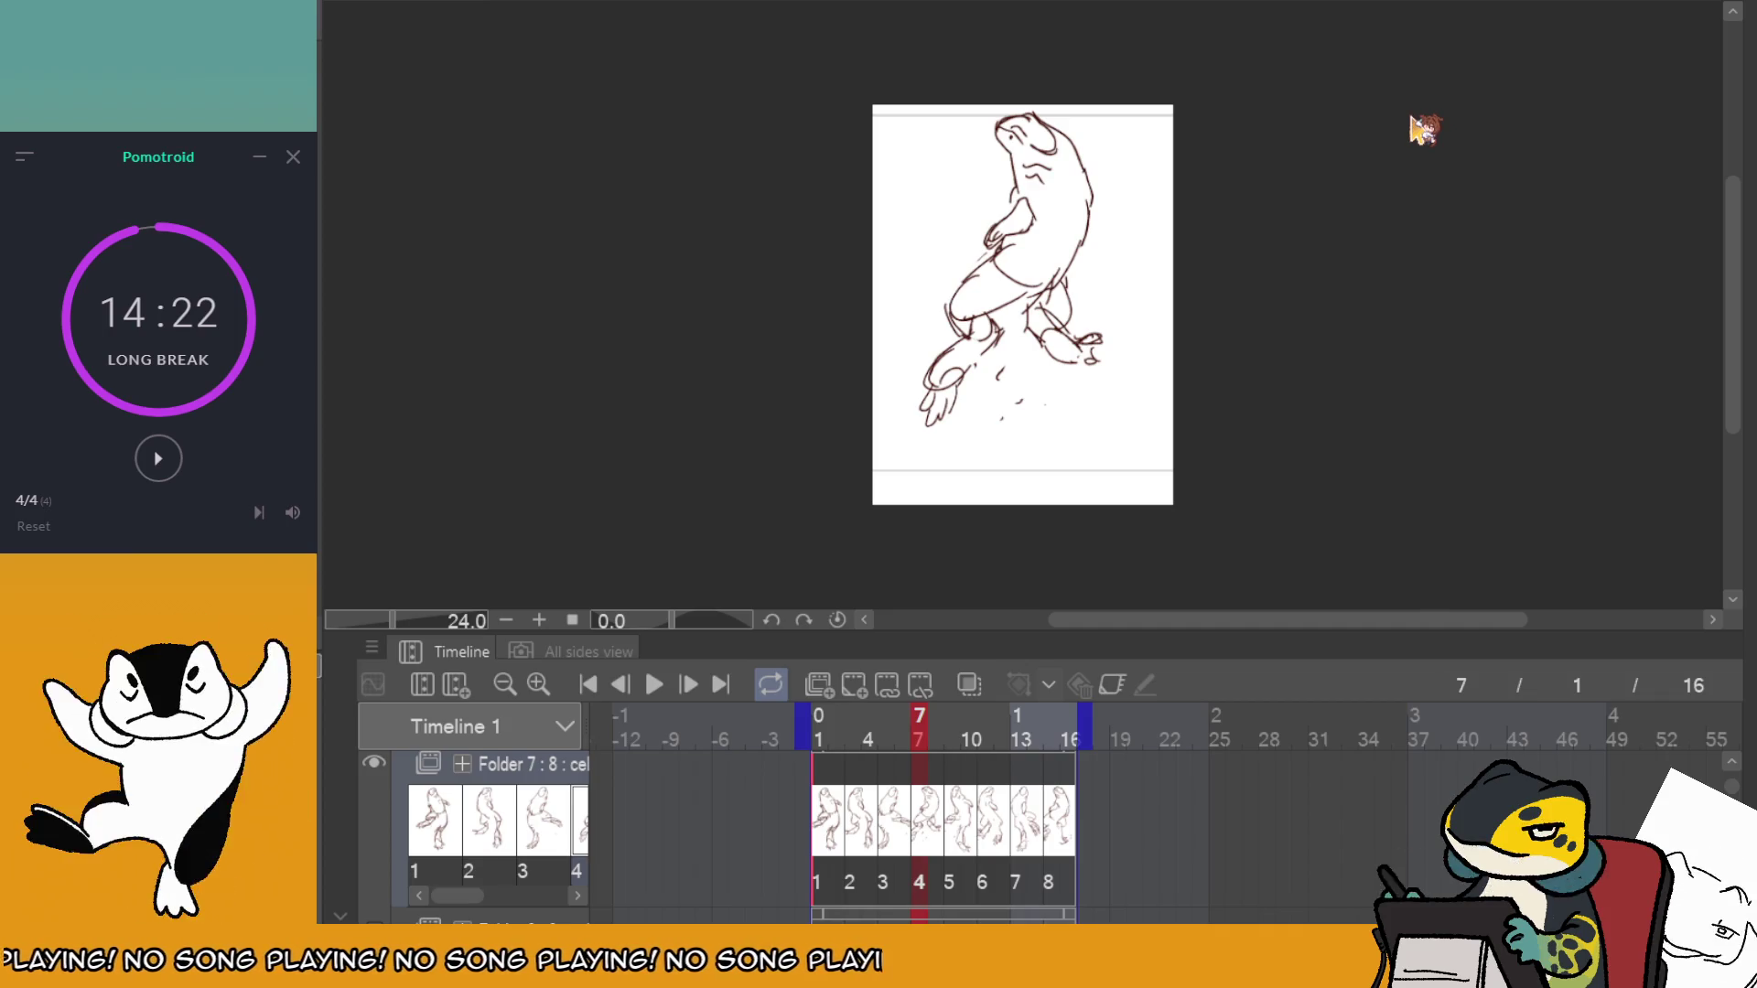
key("ctrl+a")
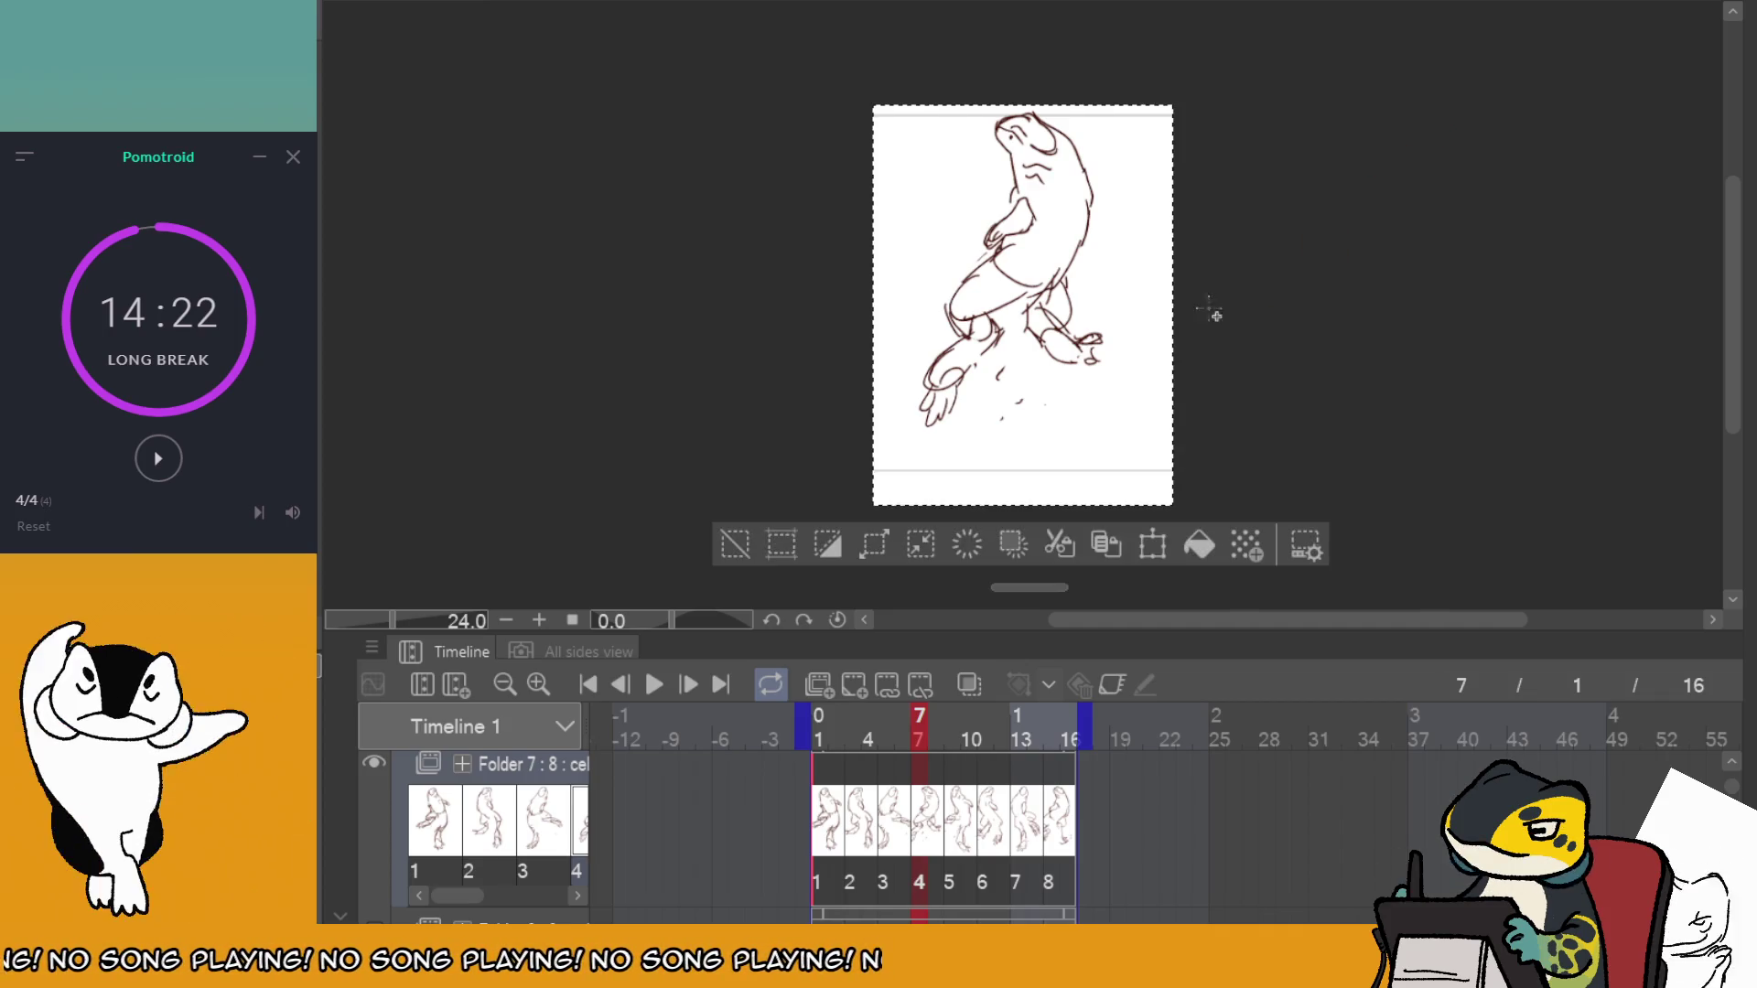
Clear the selection and hide the otter animation in Folder 7.
left_click(512, 362)
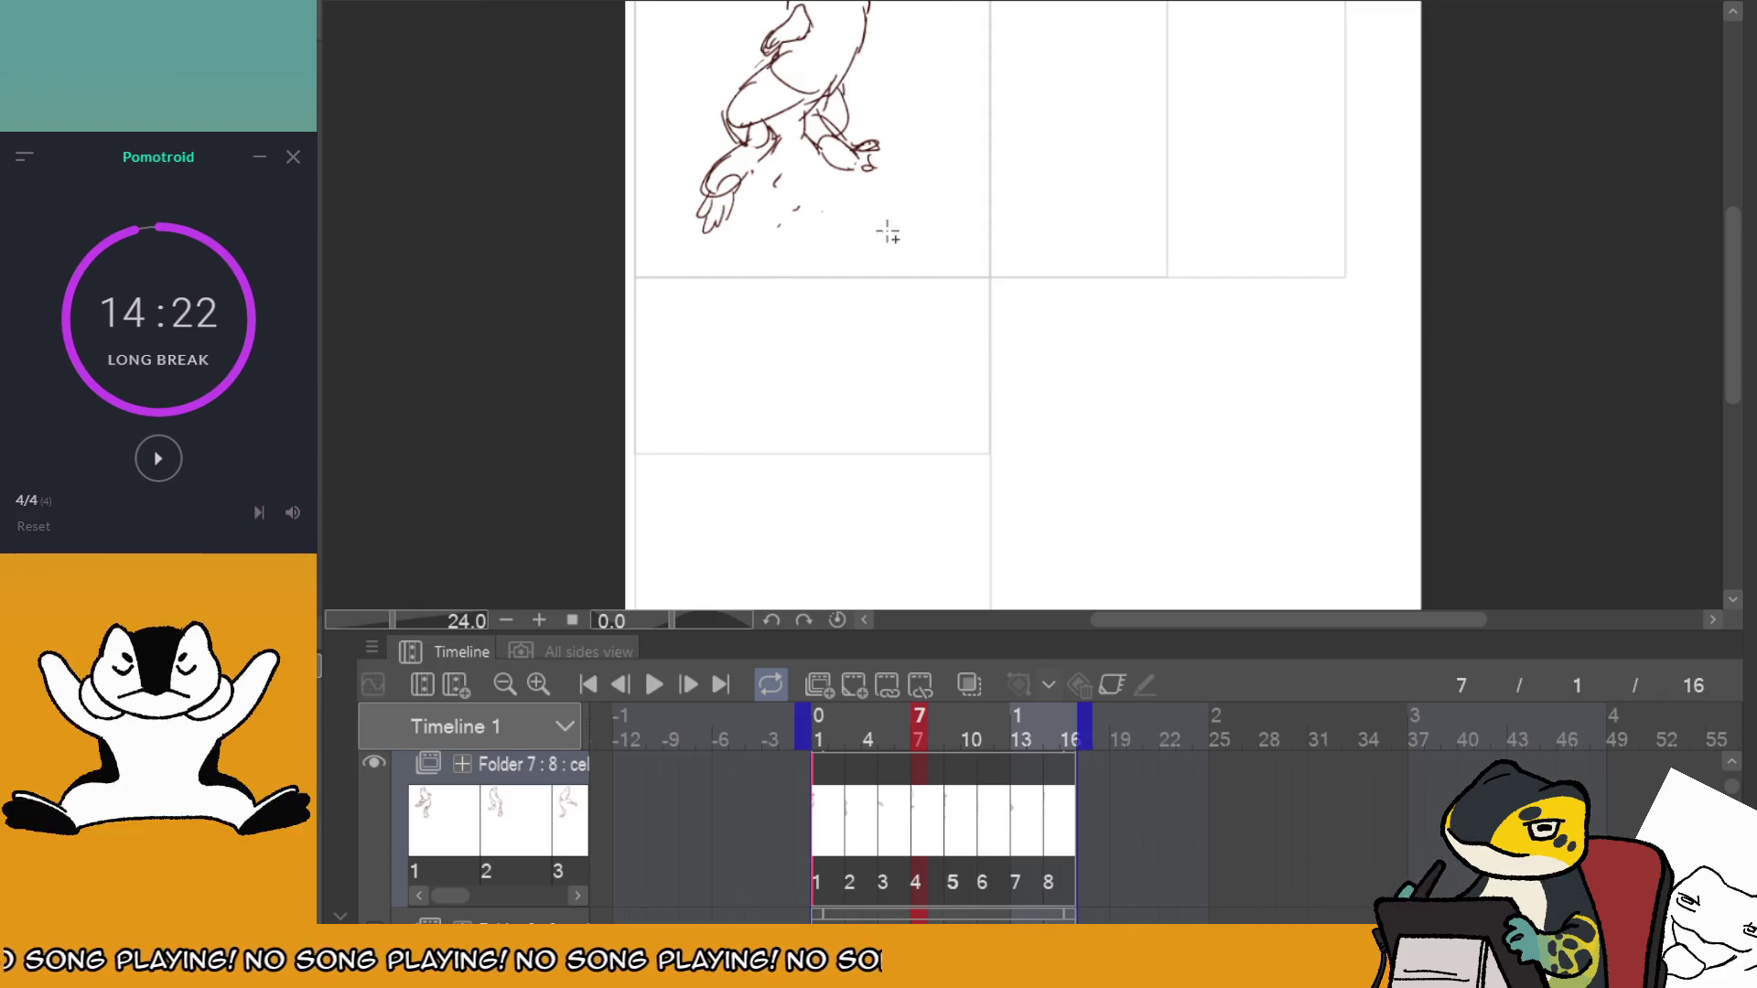
scroll(1000, 314, "down", 3)
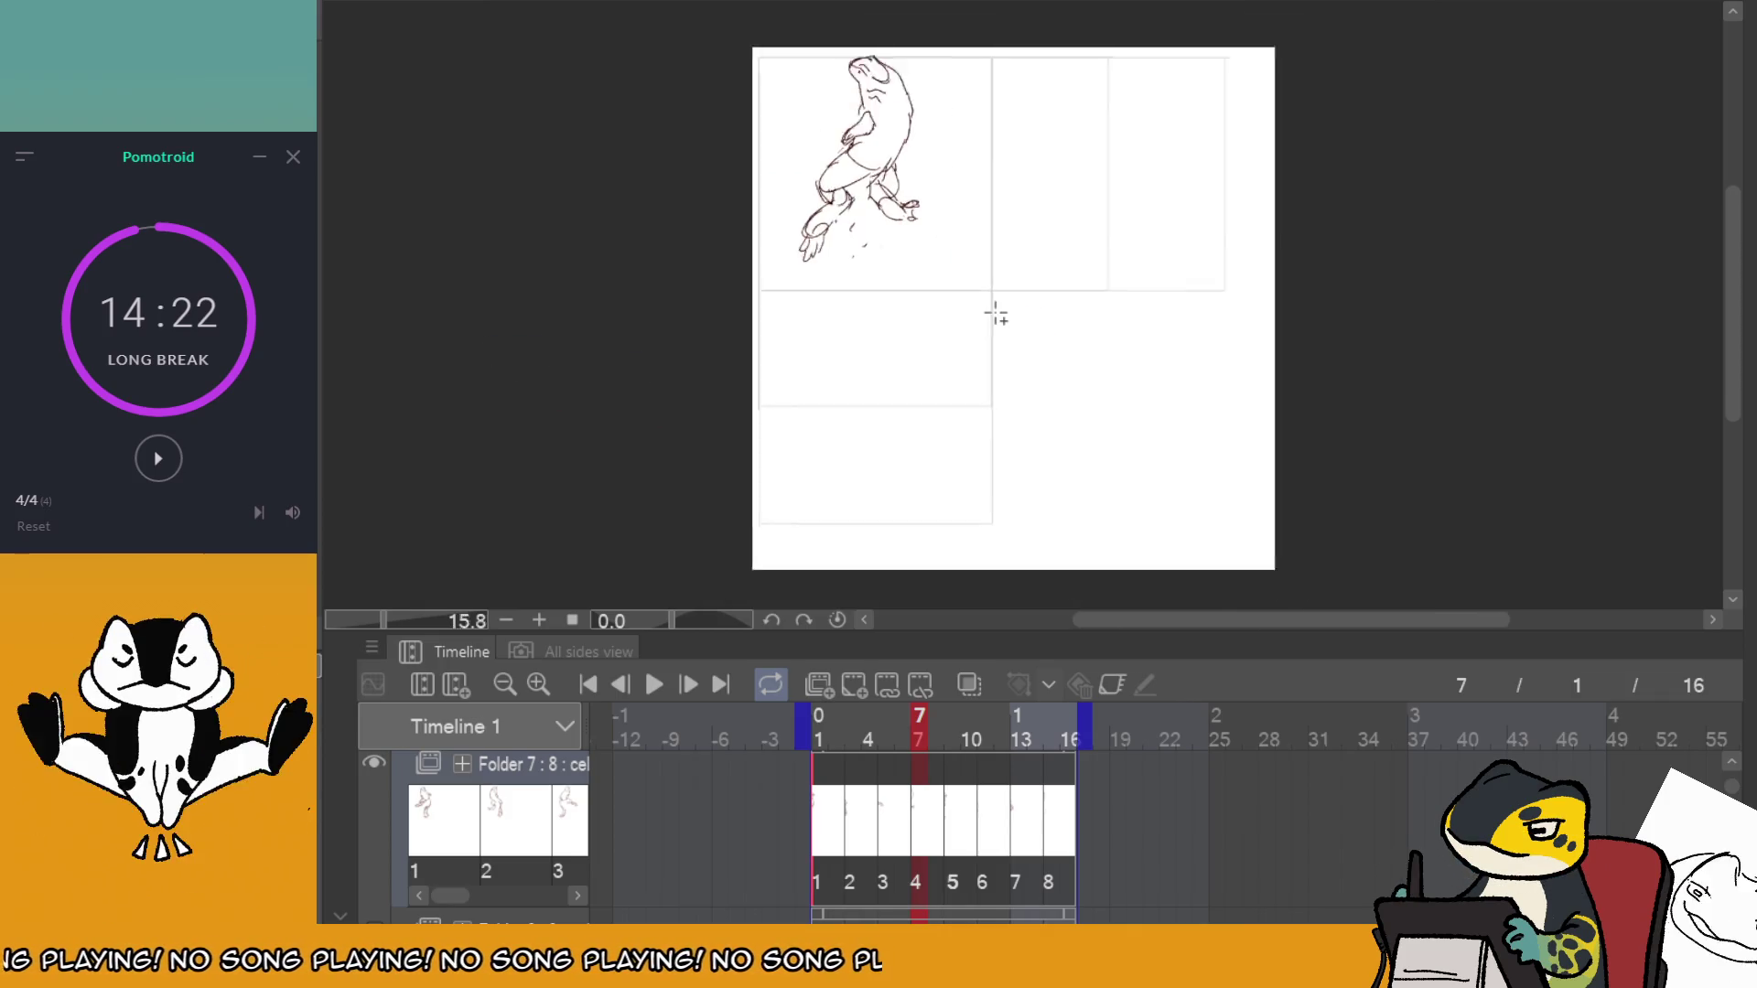
scroll(988, 168, "up", 5)
left_click(375, 762)
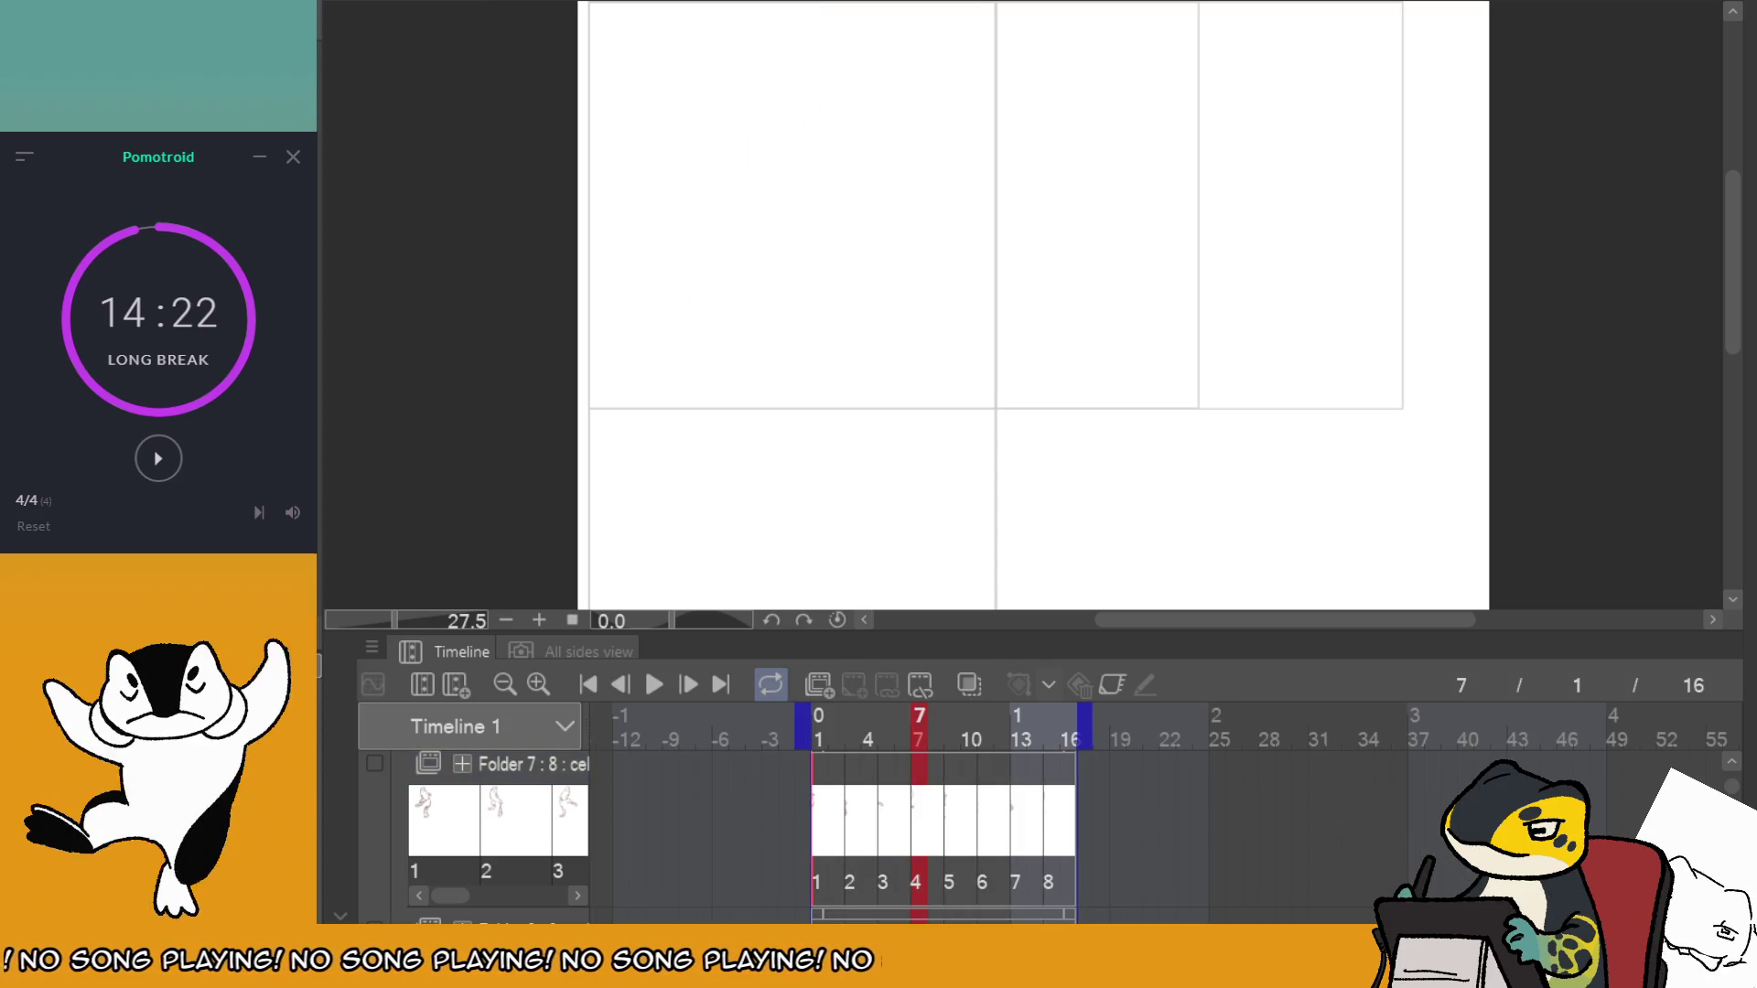
Hide the Timeline panel and select the reference sheet's top panel area.
scroll(1002, 320, "up", 1)
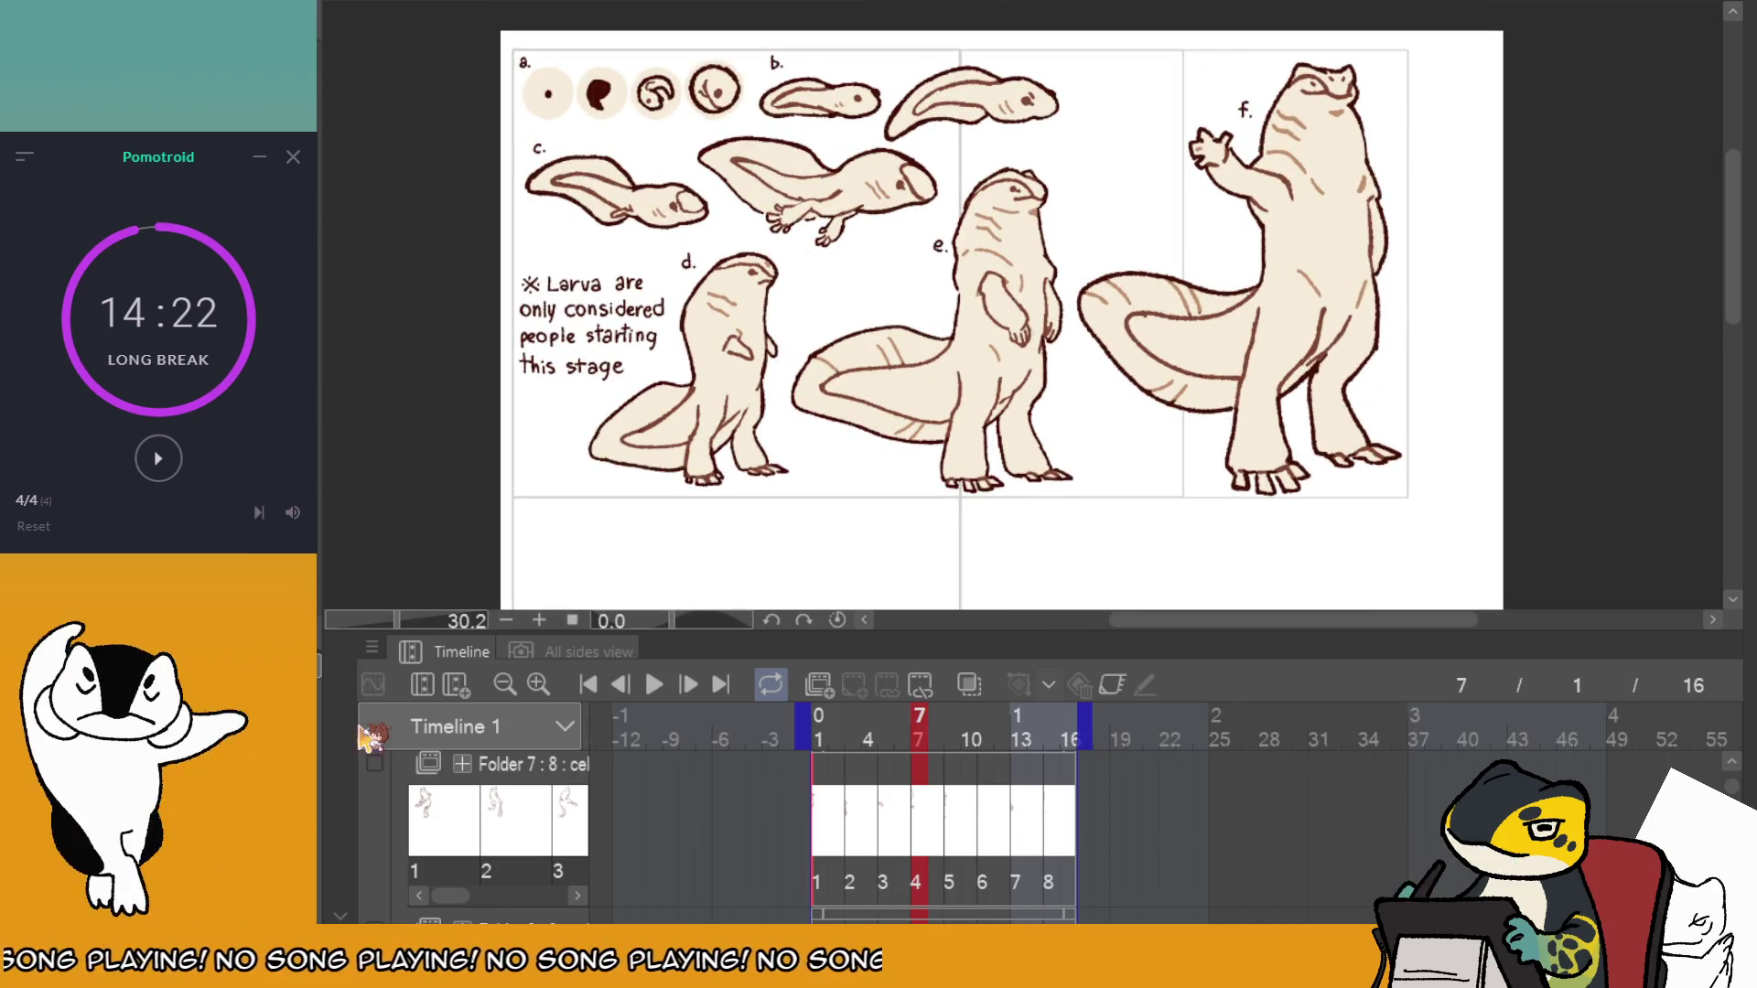
key("Tab")
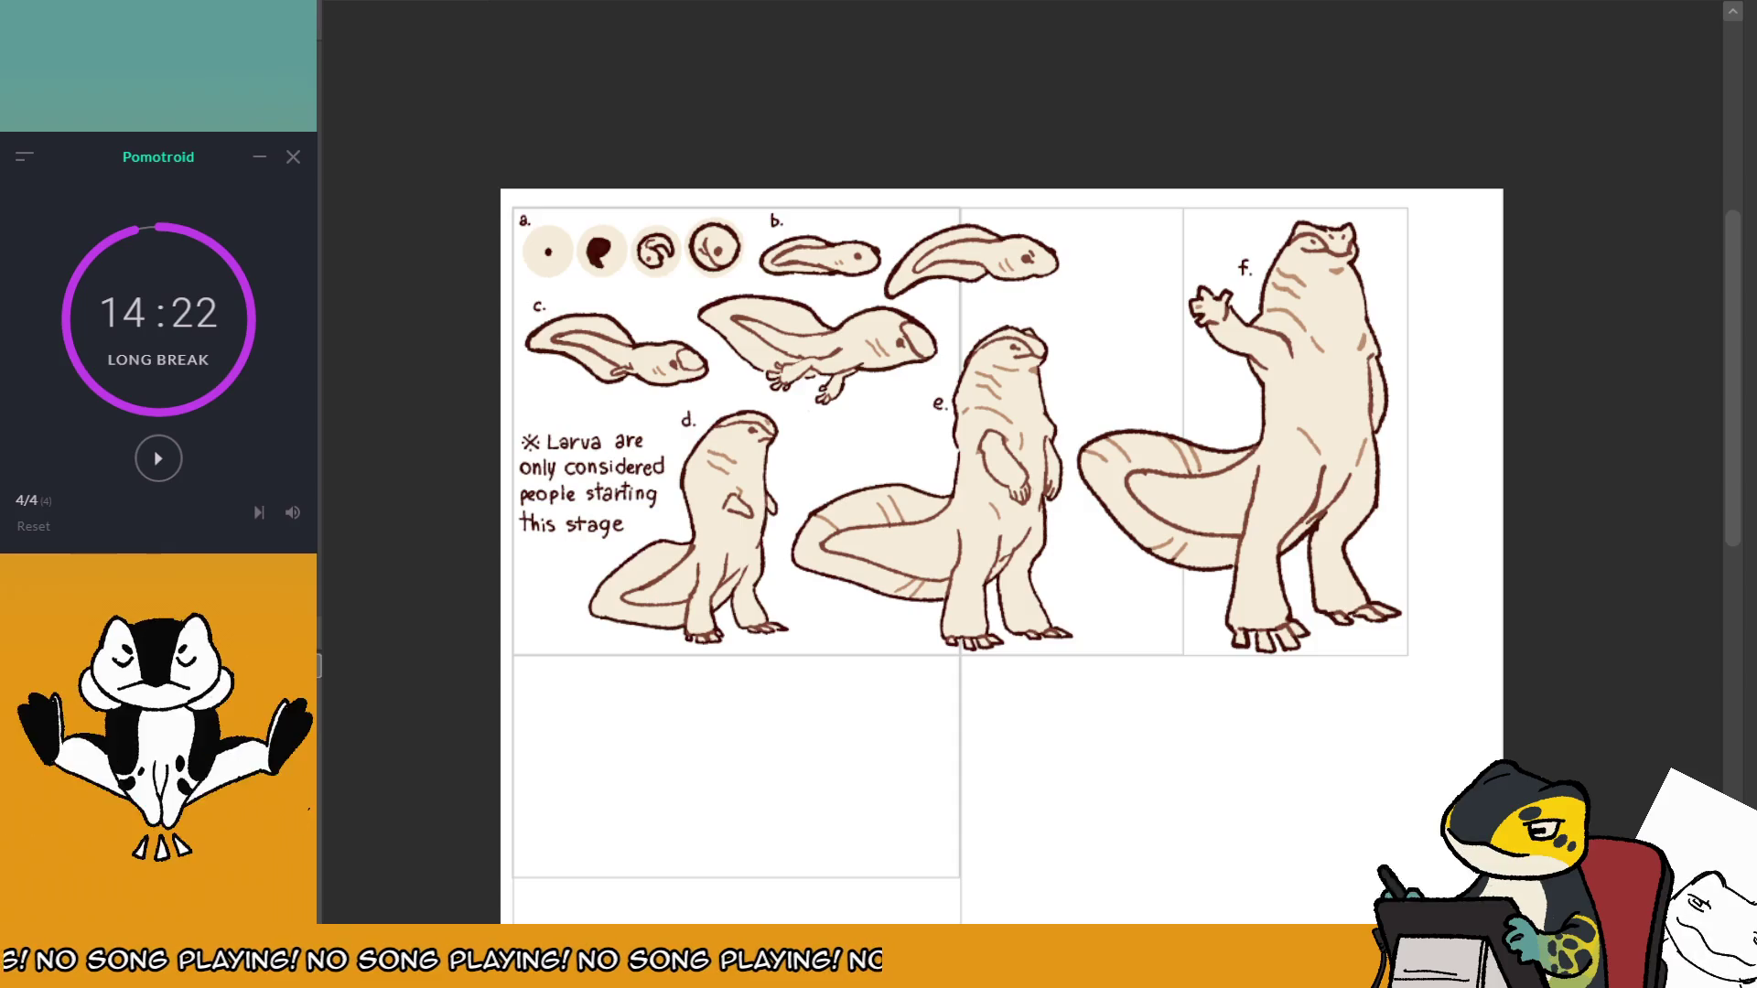
left_click(732, 306)
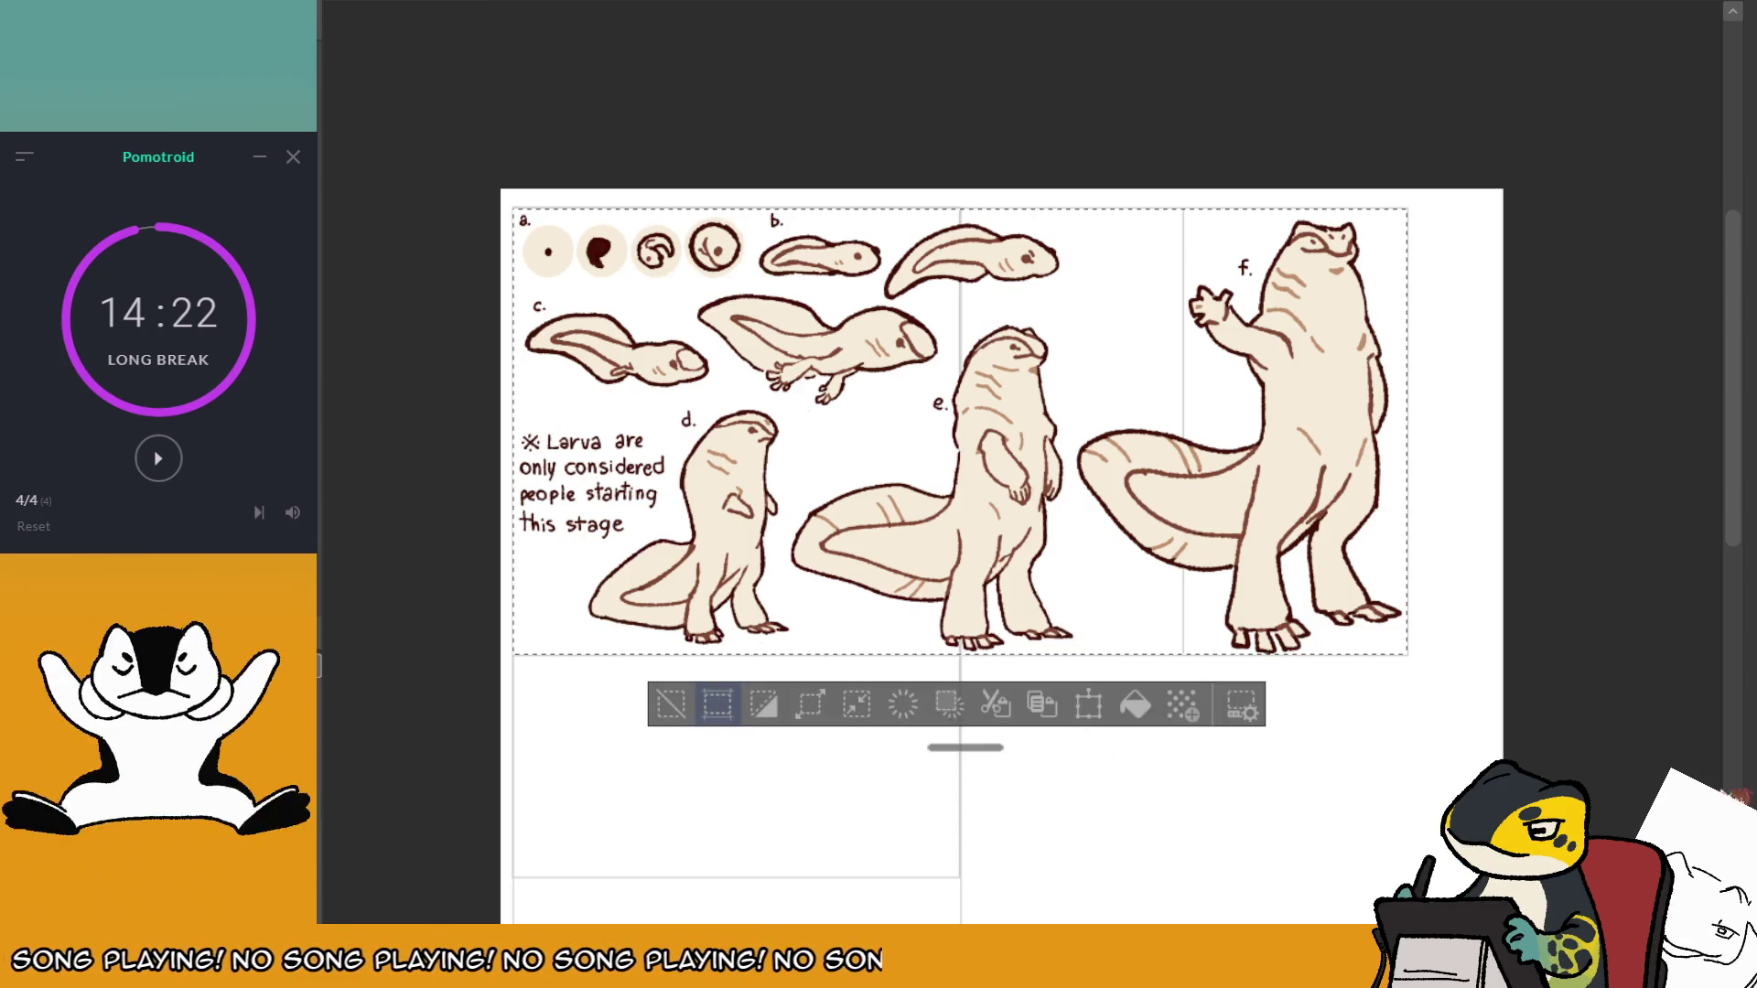
Crop the canvas to the reference panels, undo the crop, and deselect.
left_click(717, 704)
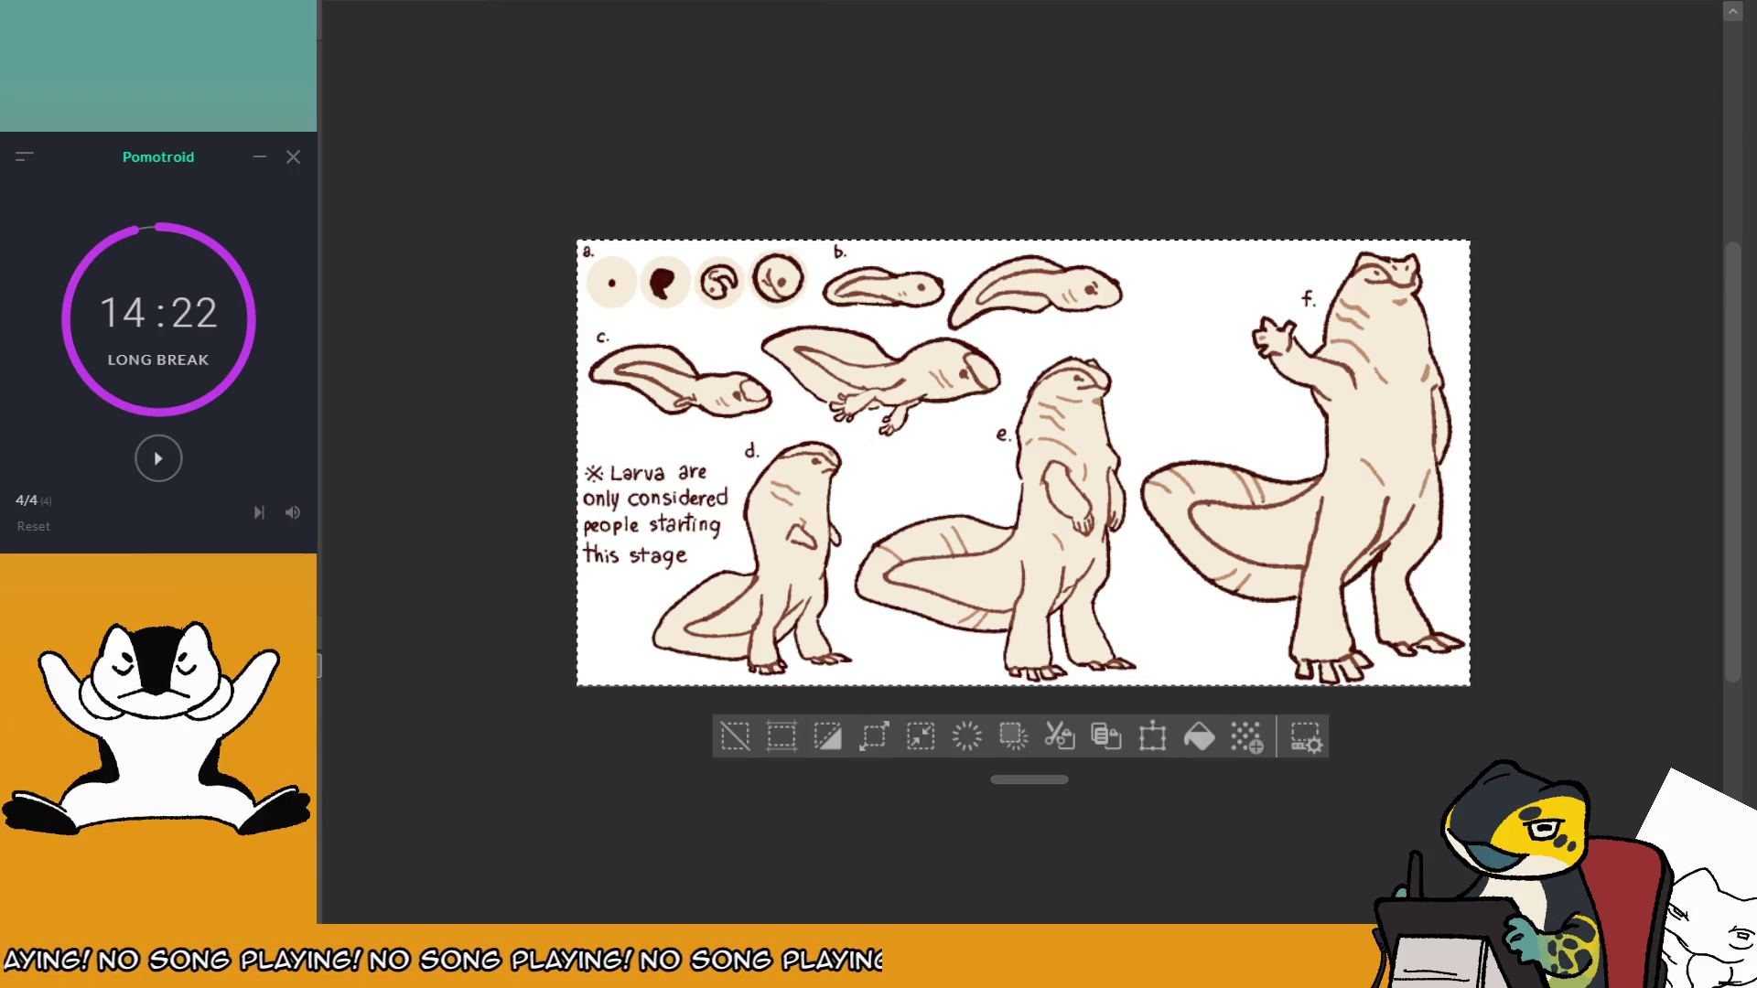
key("ctrl+z")
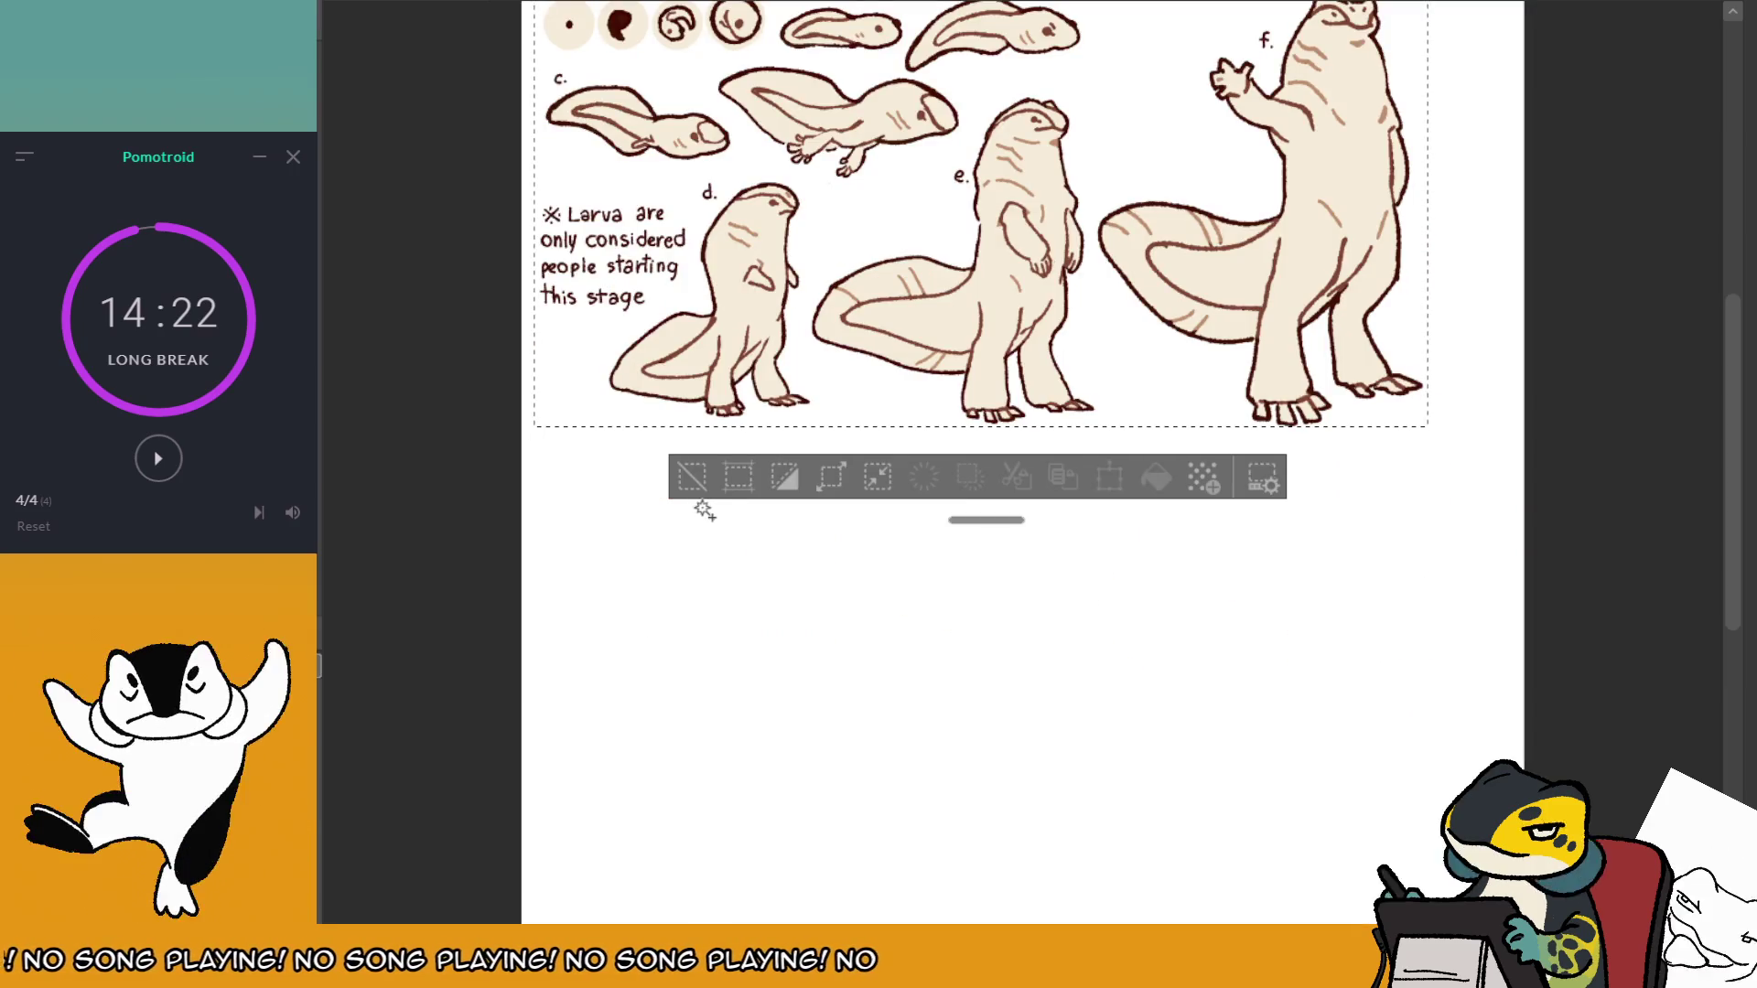
left_click(692, 477)
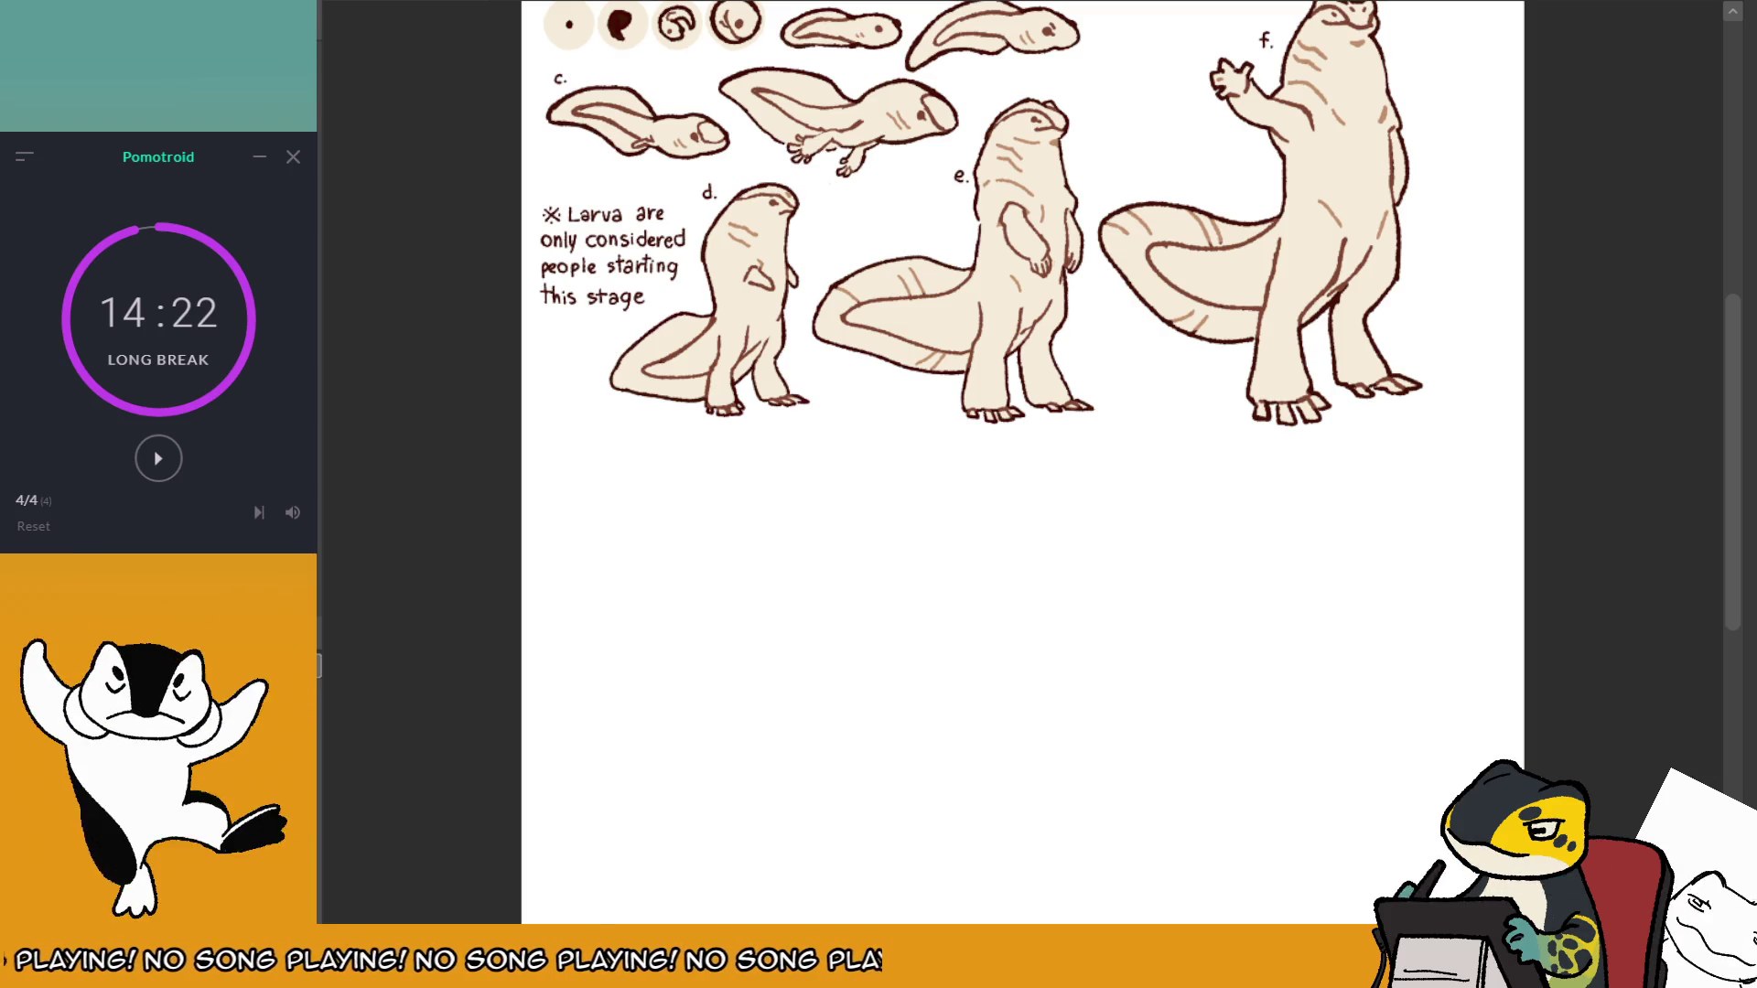
Zoom out, clear the salamander drawings, and bring the otter pose sketch onto the blank page.
scroll(1427, 658, "down", 3)
scroll(1353, 717, "down", 3)
scroll(1352, 718, "up", 2)
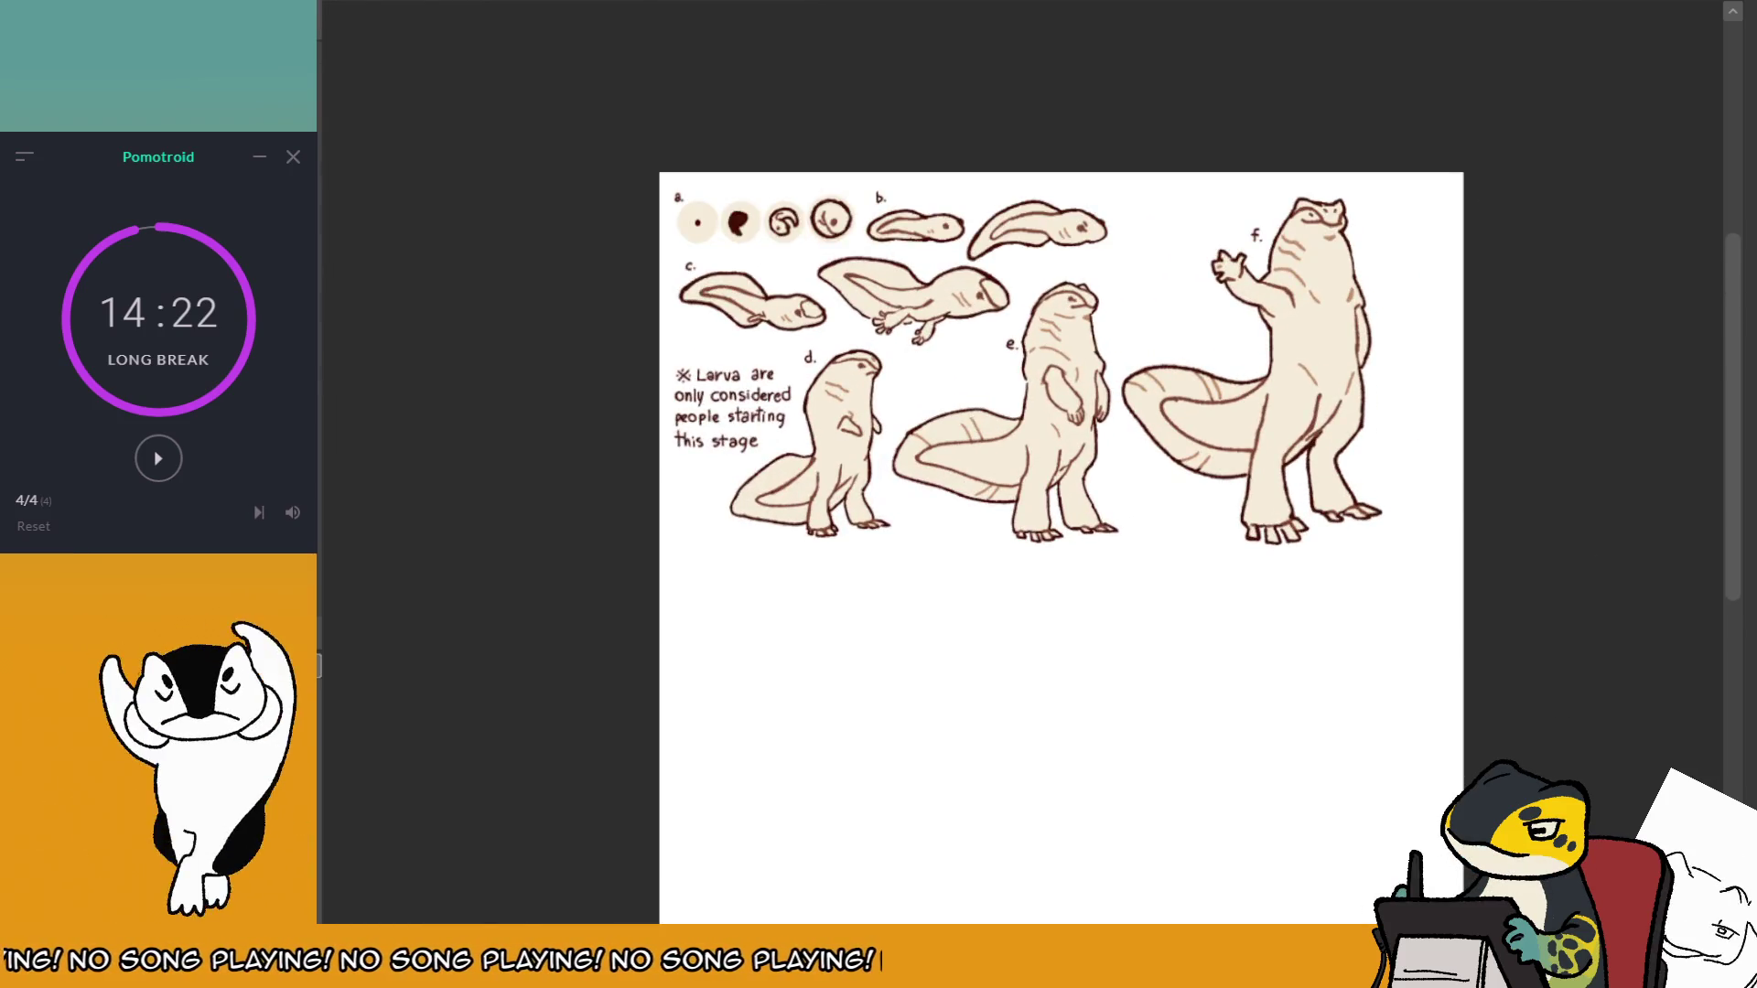
key("ctrl+z")
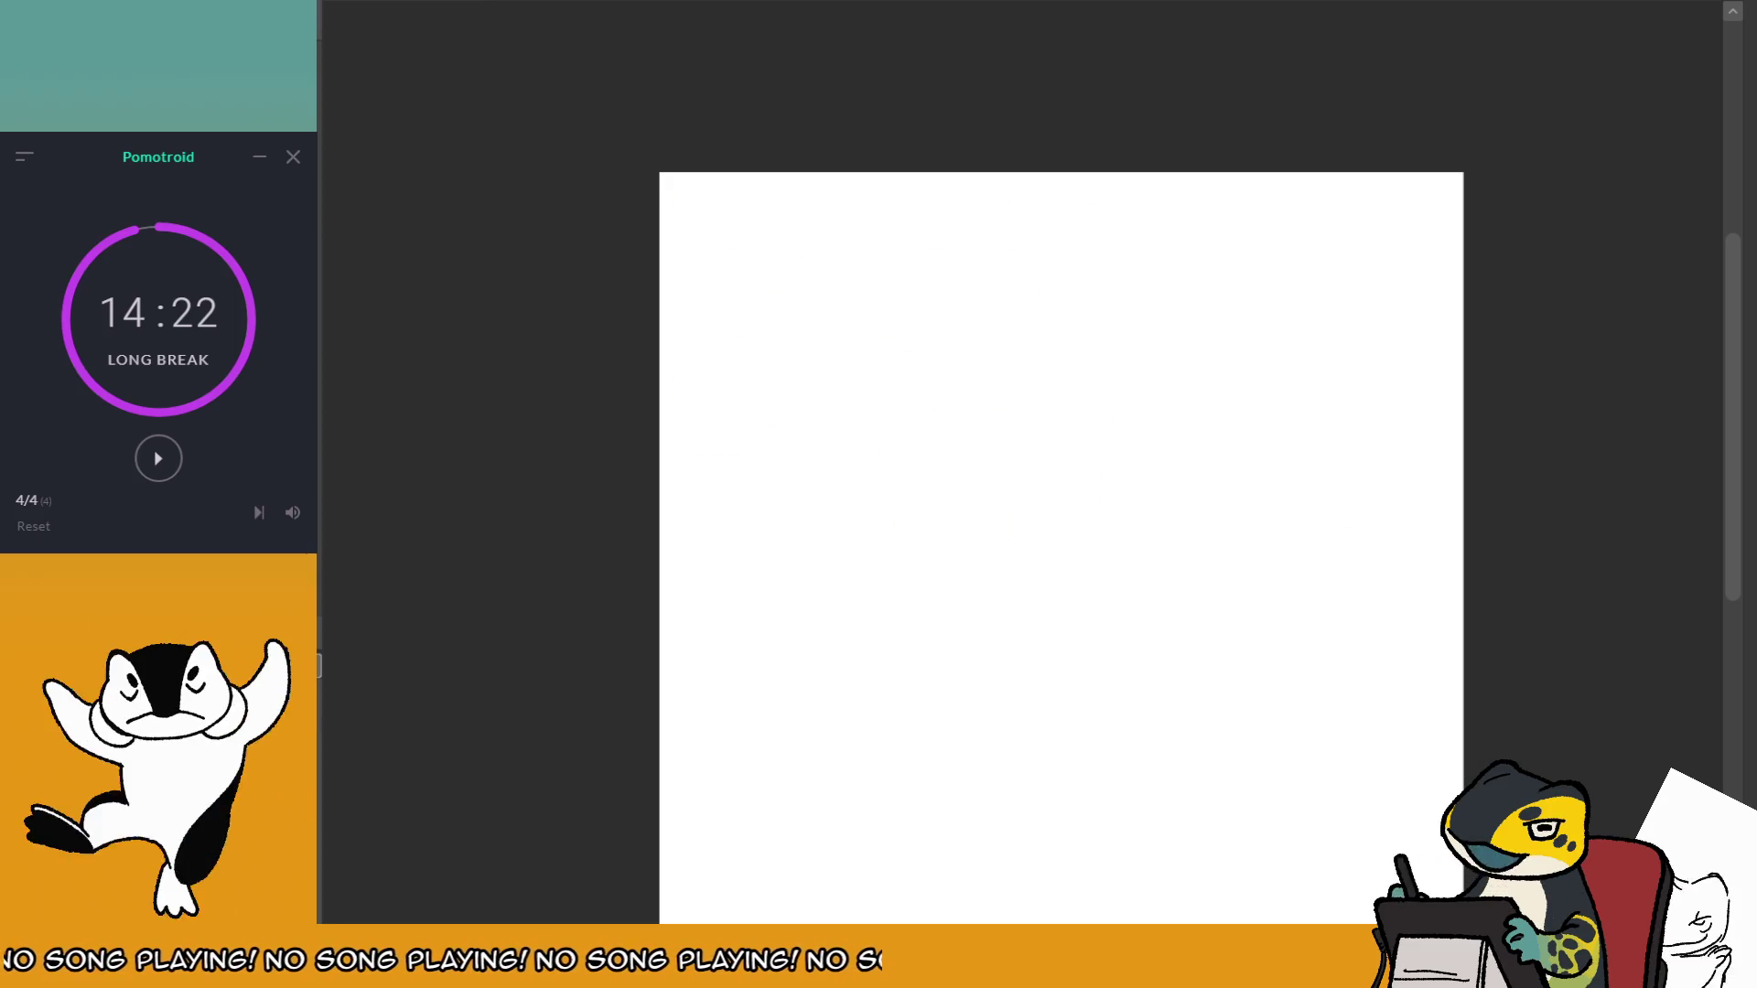
key("ctrl+y")
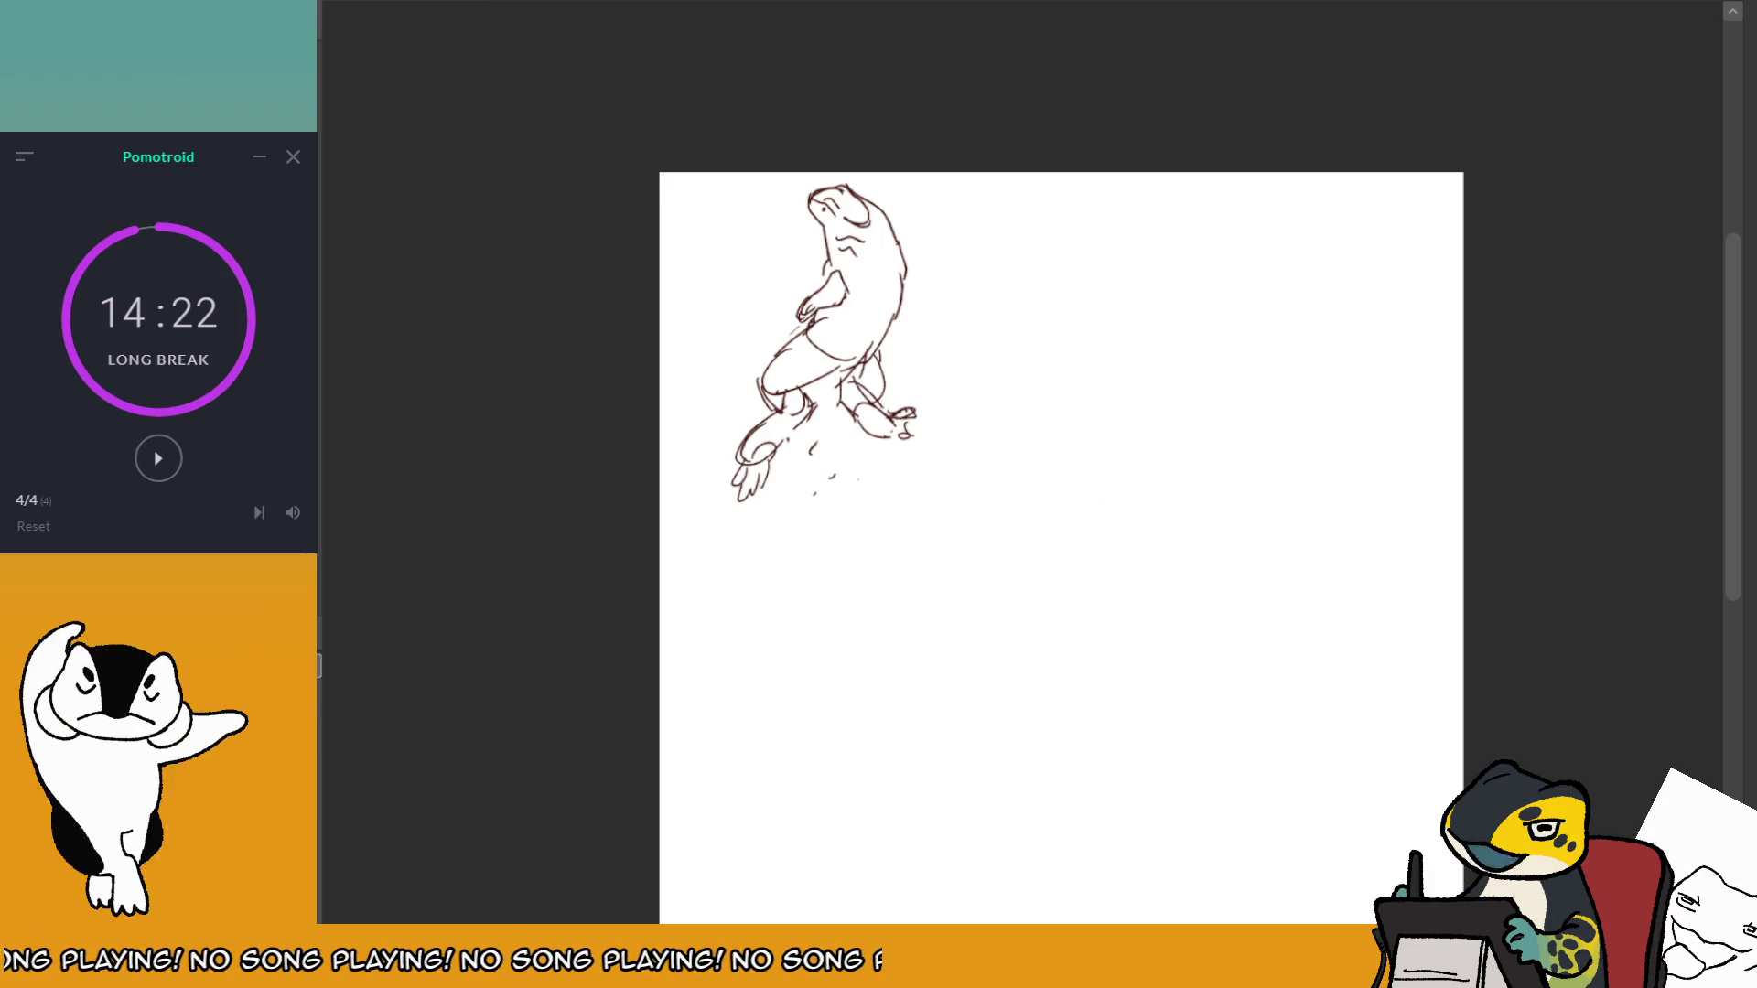
scroll(1127, 377, "up", 1)
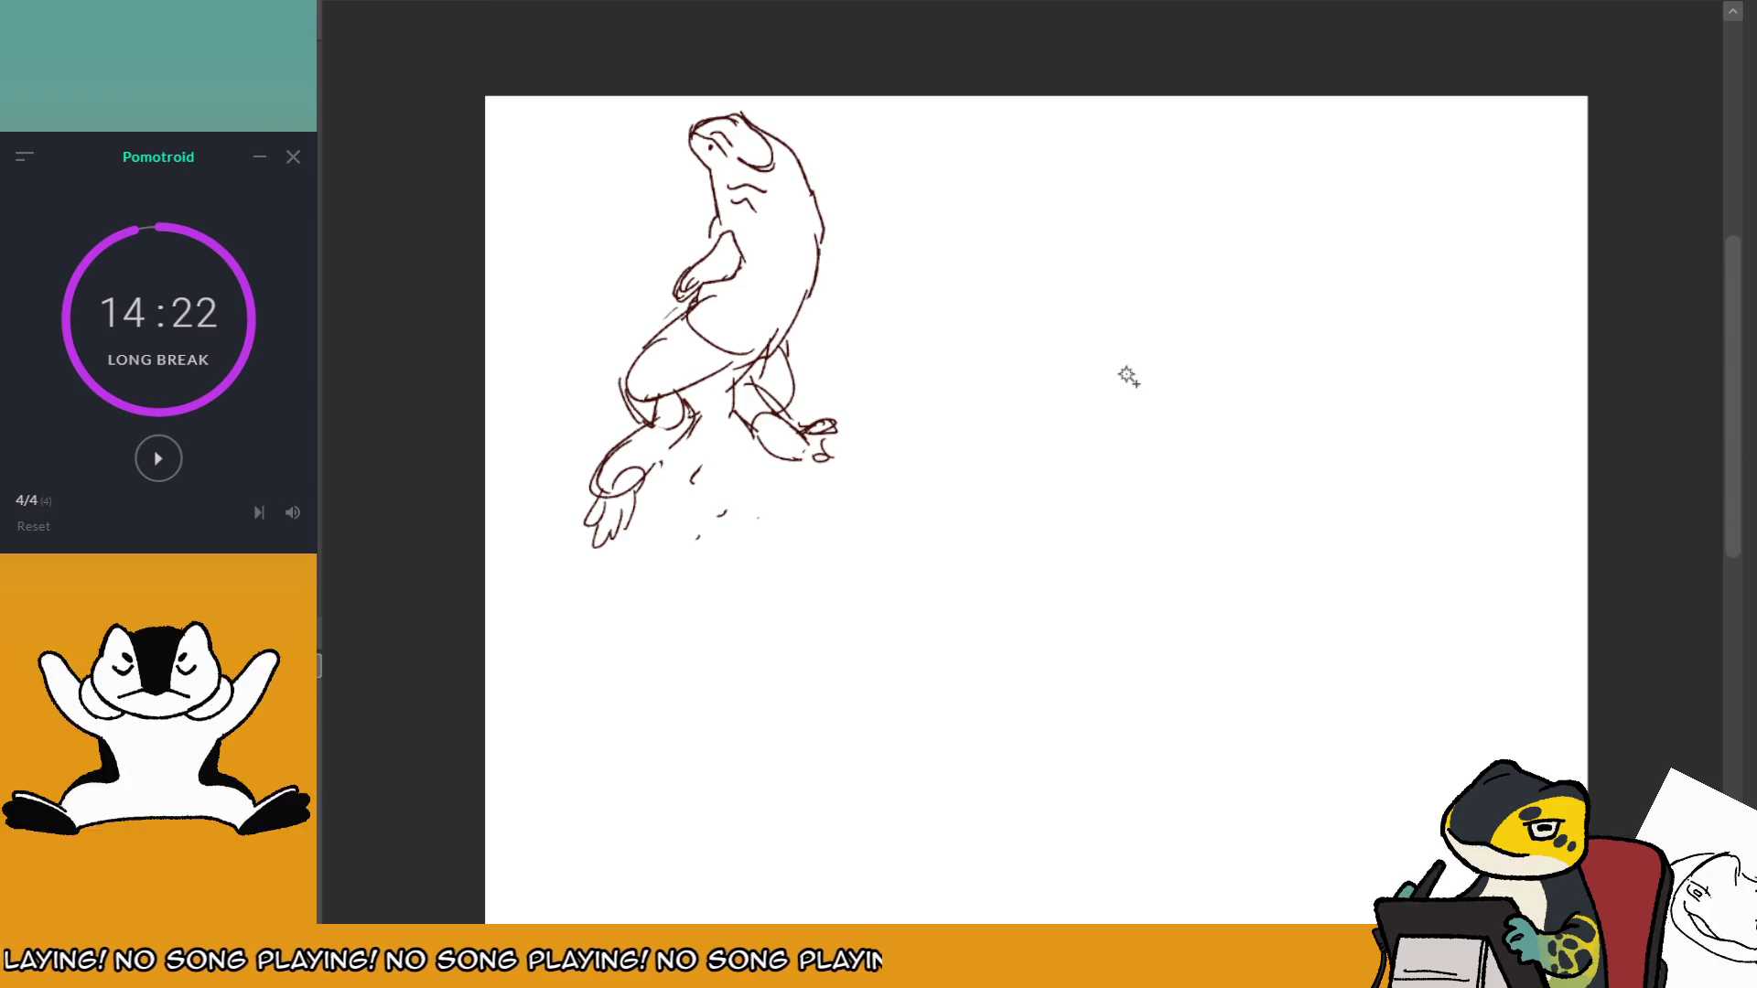